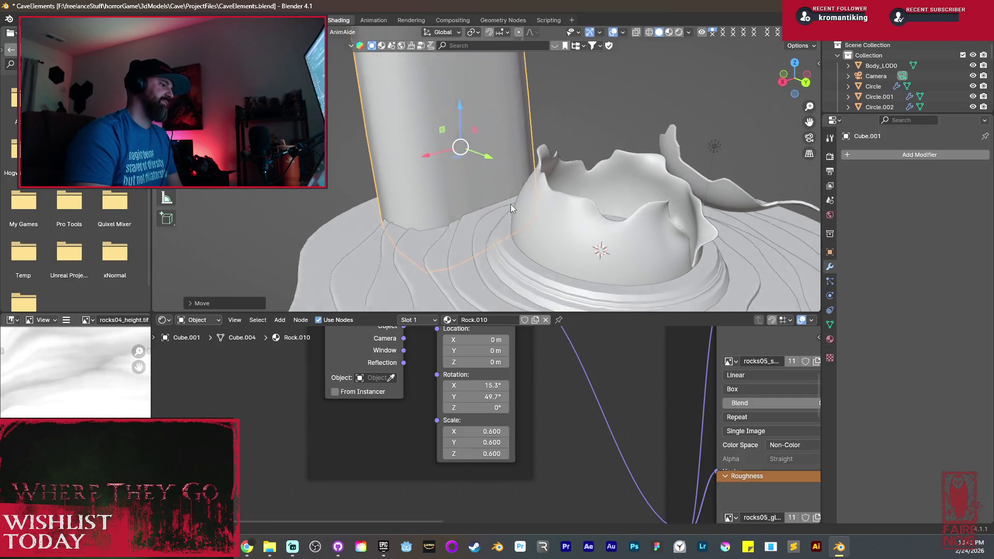
Duplicate the tall rock pillar and slide the copy along the X axis.
{"action": "scroll", "coordinate": [368, 176], "scroll_direction": "down", "scroll_amount": 8}
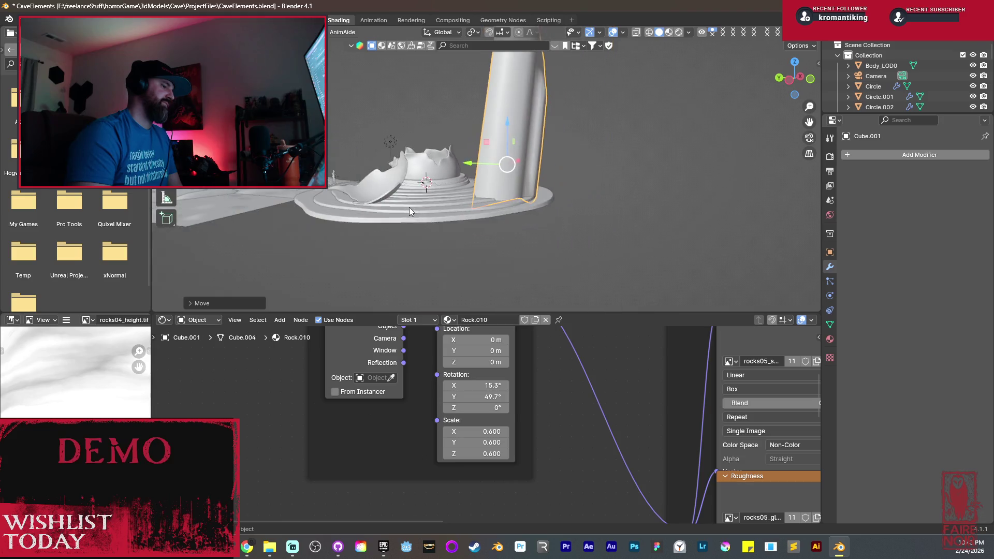
{"action": "mouse_move", "coordinate": [485, 161]}
{"action": "middle_mouse_down"}
{"action": "mouse_move", "coordinate": [482, 229]}
{"action": "mouse_move", "coordinate": [519, 202]}
{"action": "mouse_move", "coordinate": [550, 200]}
{"action": "mouse_move", "coordinate": [568, 223]}
{"action": "middle_mouse_up"}
{"action": "key", "text": "shift+d"}
{"action": "key", "text": "x"}
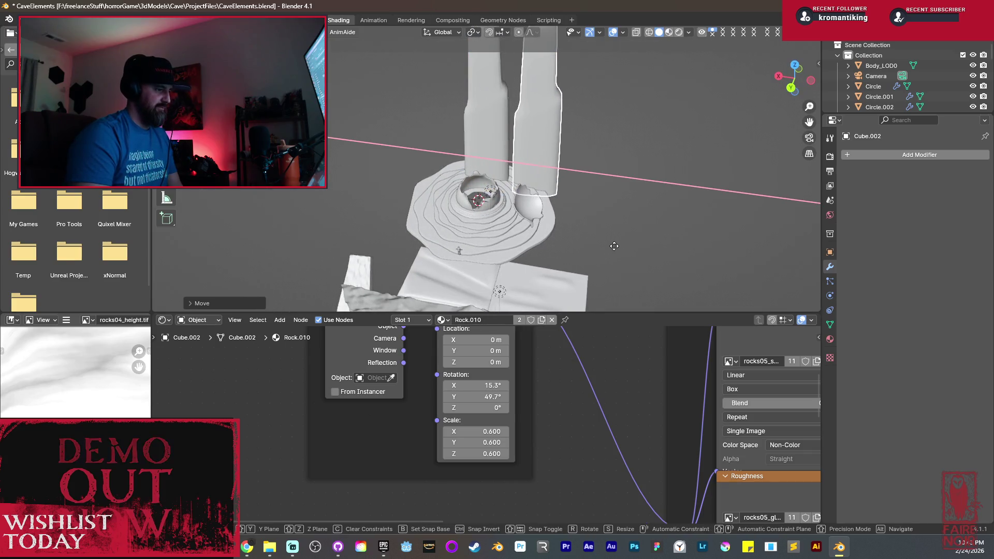
{"action": "left_click", "coordinate": [574, 236]}
Move the duplicated pillar vertically and rotate it to a more upright angle.
{"action": "scroll", "coordinate": [579, 223], "scroll_direction": "up", "scroll_amount": 5}
{"action": "scroll", "coordinate": [582, 202], "scroll_direction": "down", "scroll_amount": 8}
{"action": "mouse_move", "coordinate": [586, 172]}
{"action": "middle_mouse_down"}
{"action": "mouse_move", "coordinate": [559, 229]}
{"action": "mouse_move", "coordinate": [579, 269]}
{"action": "middle_mouse_up"}
{"action": "key", "text": "g"}
{"action": "key", "text": "z"}
{"action": "left_click", "coordinate": [603, 214]}
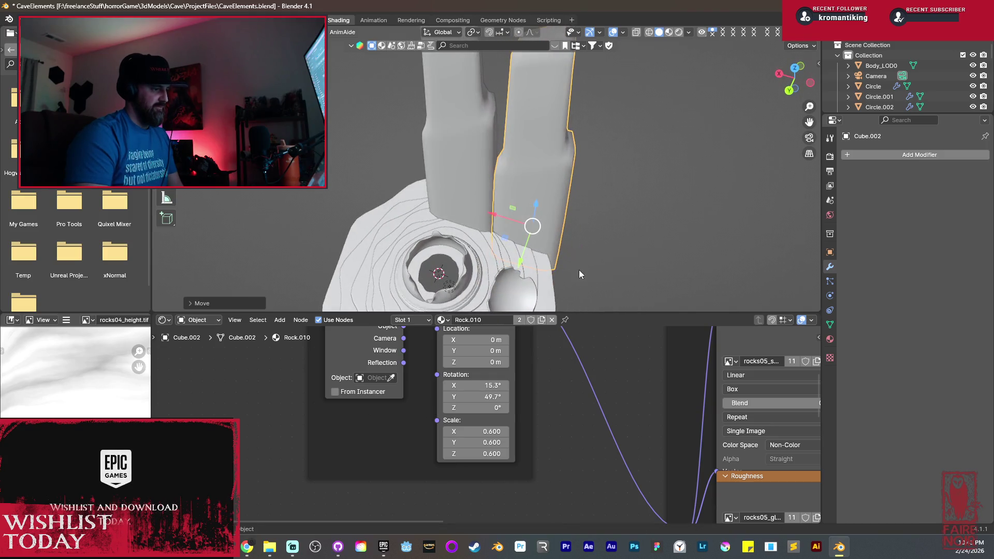
{"action": "key", "text": "r"}
{"action": "left_click", "coordinate": [600, 116]}
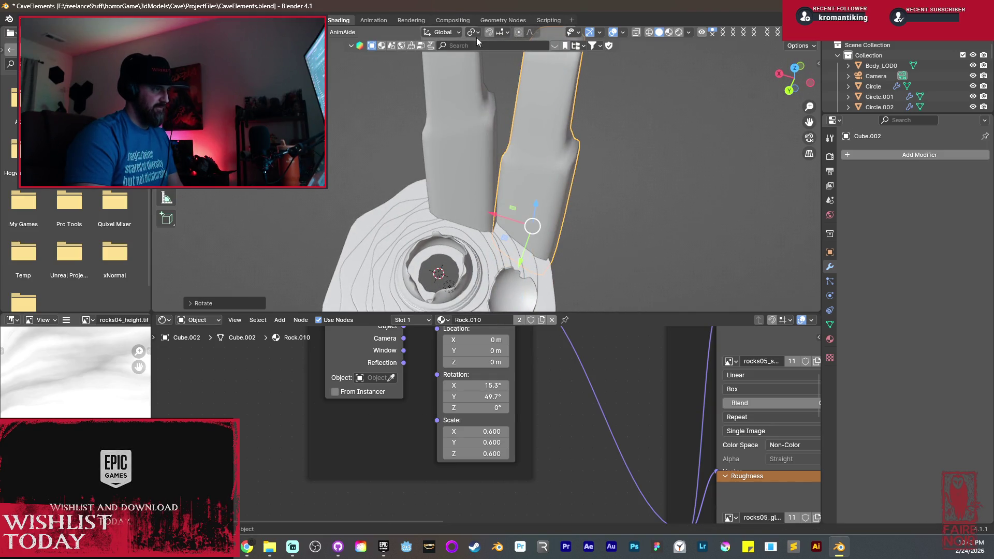
Switch Transform Orientation to Local and give the pillar a new tilt.
{"action": "left_click", "coordinate": [444, 32]}
{"action": "left_click", "coordinate": [432, 75]}
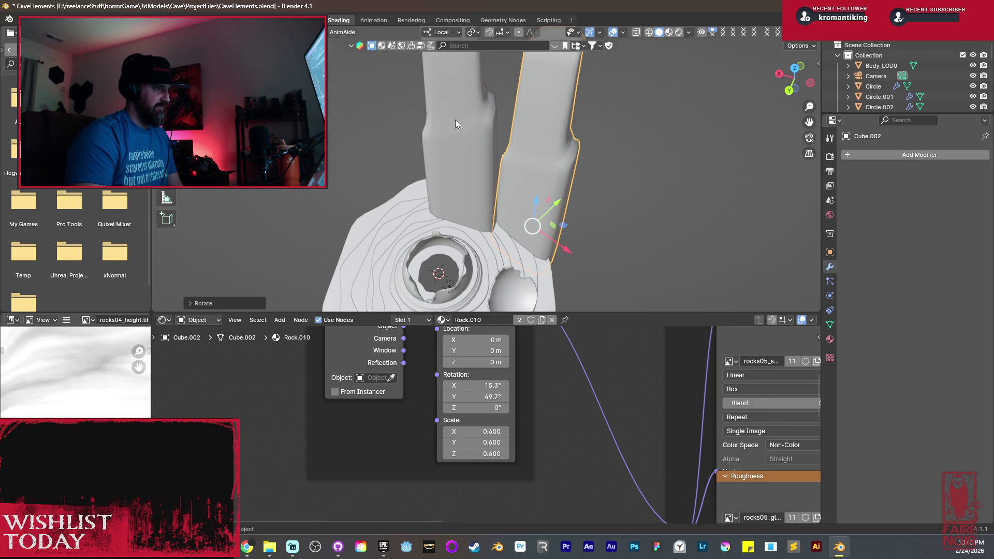
{"action": "middle_click_drag", "start_coordinate": [524, 217], "coordinate": [515, 195]}
{"action": "left_click_drag", "start_coordinate": [504, 237], "coordinate": [501, 236]}
{"action": "mouse_move", "coordinate": [501, 237]}
{"action": "middle_mouse_down"}
{"action": "mouse_move", "coordinate": [587, 215]}
{"action": "mouse_move", "coordinate": [577, 215]}
{"action": "middle_mouse_up"}
{"action": "key", "text": "r"}
{"action": "left_click", "coordinate": [673, 197]}
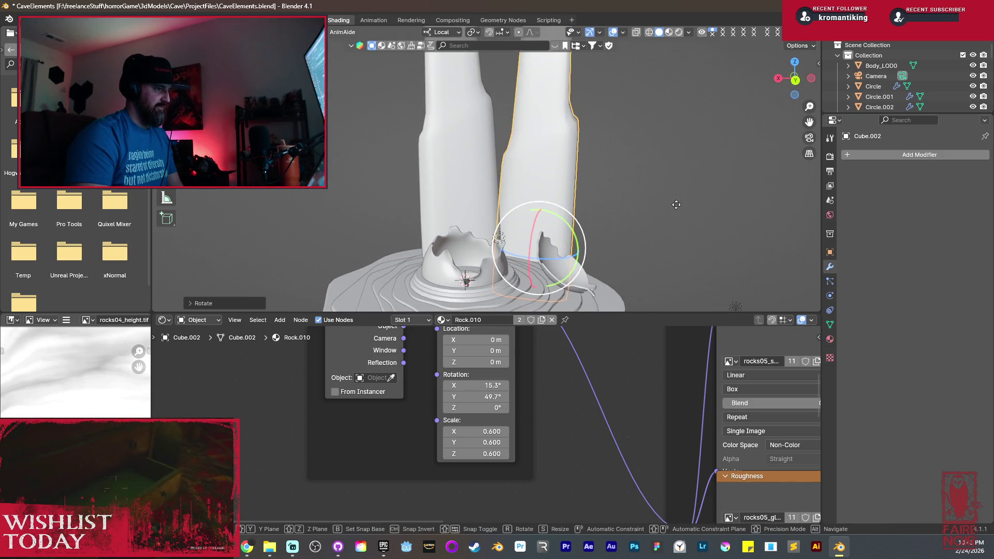
Shift the pillar to the right and scale it down into a thinner pillar.
{"action": "key", "text": "g"}
{"action": "left_click", "coordinate": [686, 223]}
{"action": "mouse_move", "coordinate": [686, 223]}
{"action": "middle_mouse_down"}
{"action": "mouse_move", "coordinate": [642, 217]}
{"action": "mouse_move", "coordinate": [551, 172]}
{"action": "middle_mouse_up"}
{"action": "key", "text": "s"}
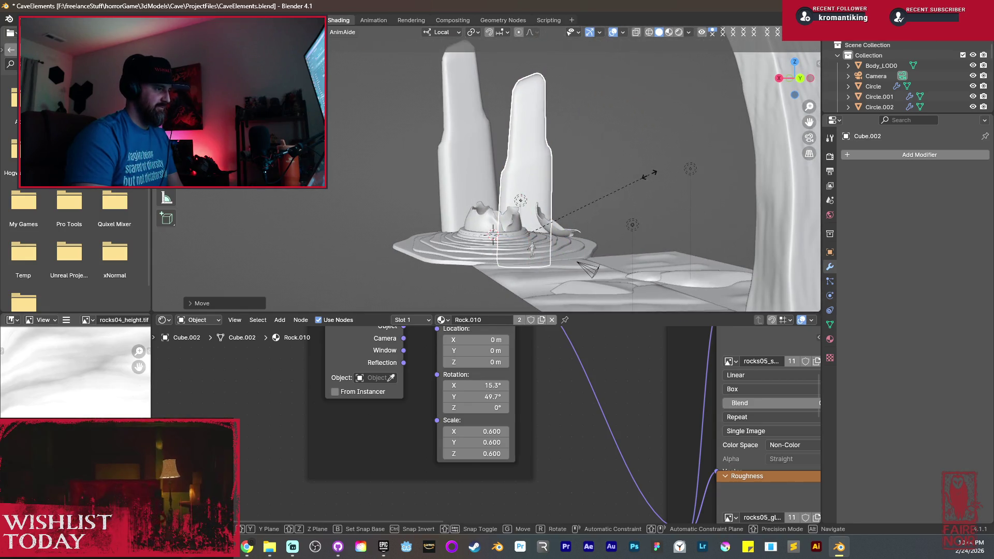
{"action": "left_click", "coordinate": [602, 195]}
Turn the pillar about its vertical axis, move it beside the basin, and select the small rock.
{"action": "mouse_move", "coordinate": [602, 196]}
{"action": "middle_mouse_down"}
{"action": "mouse_move", "coordinate": [494, 179]}
{"action": "mouse_move", "coordinate": [470, 194]}
{"action": "mouse_move", "coordinate": [496, 243]}
{"action": "mouse_move", "coordinate": [561, 234]}
{"action": "mouse_move", "coordinate": [523, 287]}
{"action": "middle_mouse_up"}
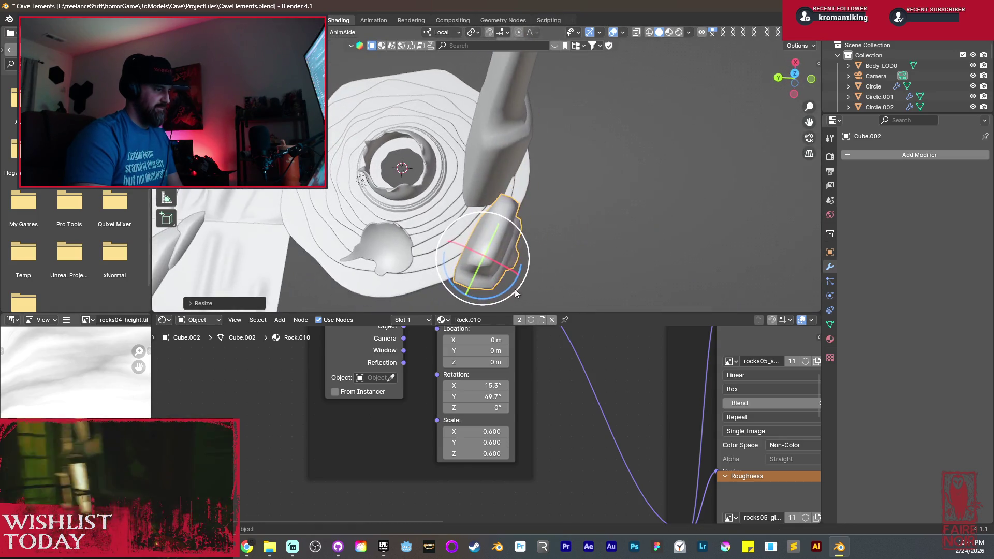
{"action": "left_click_drag", "start_coordinate": [505, 296], "coordinate": [500, 296]}
{"action": "left_click", "coordinate": [495, 301]}
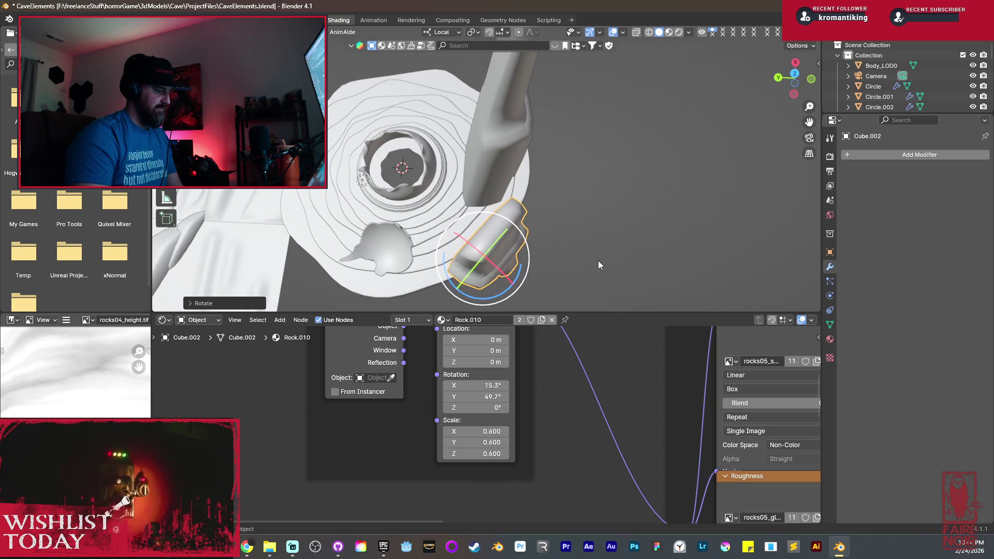
{"action": "key", "text": "g"}
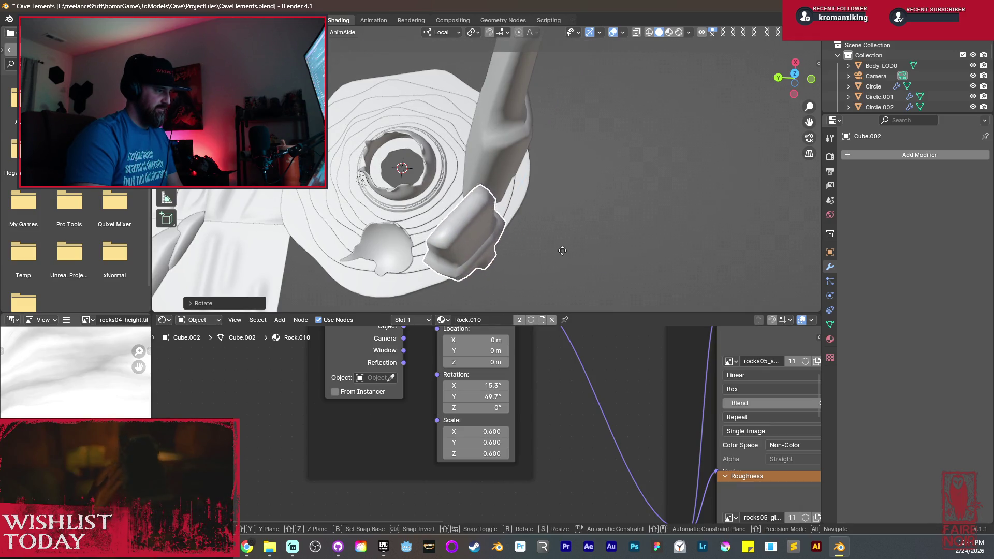
{"action": "left_click", "coordinate": [544, 244]}
{"action": "mouse_move", "coordinate": [527, 226]}
{"action": "middle_mouse_down"}
{"action": "mouse_move", "coordinate": [566, 181]}
{"action": "mouse_move", "coordinate": [543, 232]}
{"action": "mouse_move", "coordinate": [600, 154]}
{"action": "middle_mouse_up"}
{"action": "left_click", "coordinate": [534, 238]}
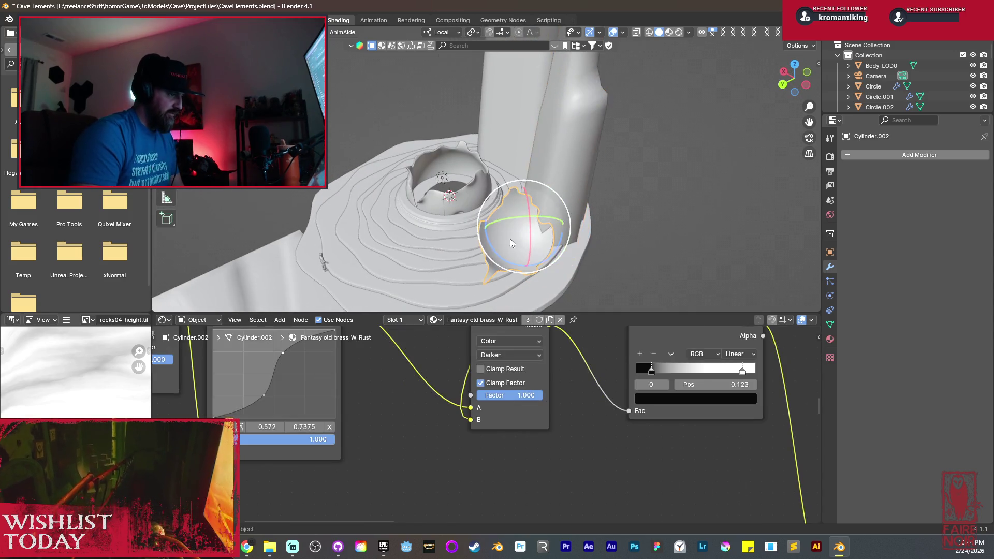
With Global orientation, slide the small rock beside the basin along the Y axis.
{"action": "key", "text": "KP_Decimal"}
{"action": "left_click", "coordinate": [442, 32]}
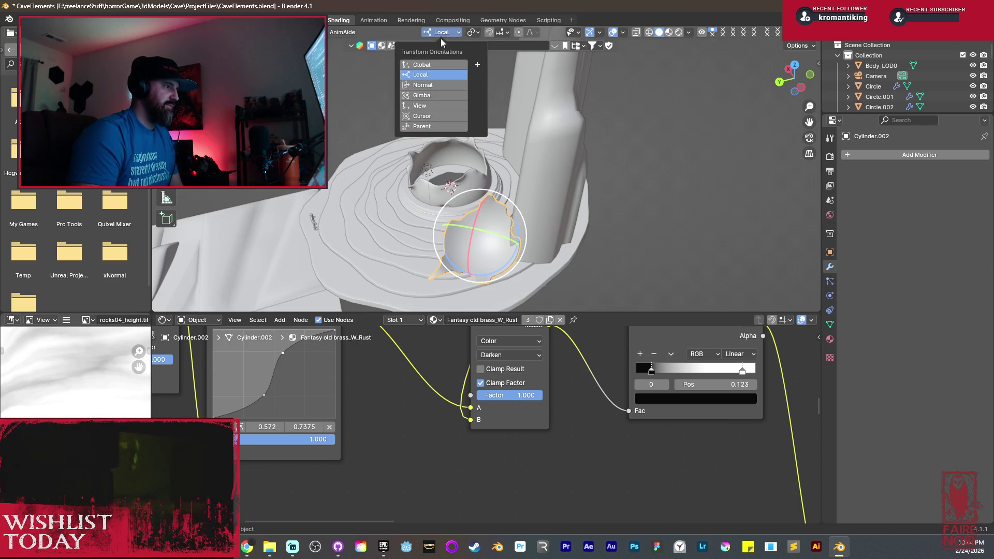
{"action": "left_click", "coordinate": [429, 64]}
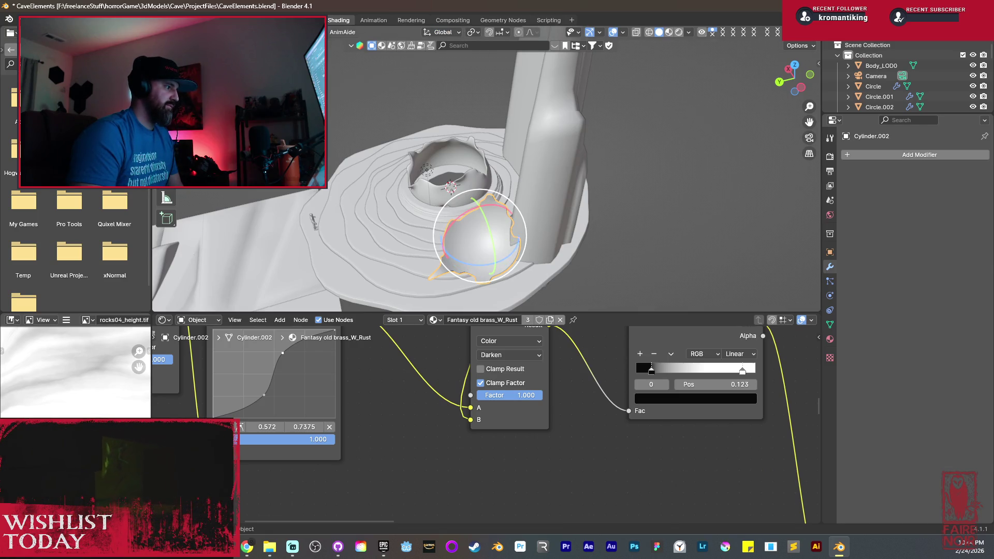
{"action": "left_click_drag", "start_coordinate": [424, 251], "coordinate": [414, 252]}
{"action": "mouse_move", "coordinate": [510, 207]}
{"action": "middle_mouse_down"}
{"action": "mouse_move", "coordinate": [536, 226]}
{"action": "mouse_move", "coordinate": [595, 178]}
{"action": "mouse_move", "coordinate": [600, 161]}
{"action": "mouse_move", "coordinate": [590, 186]}
{"action": "middle_mouse_up"}
Select the thin pillar, switch to Local orientation, and rotate it around its local X axis.
{"action": "left_click", "coordinate": [561, 129]}
{"action": "scroll", "coordinate": [471, 175], "scroll_direction": "up", "scroll_amount": 3}
{"action": "middle_click_drag", "start_coordinate": [471, 175], "coordinate": [470, 207]}
{"action": "left_click", "coordinate": [436, 34]}
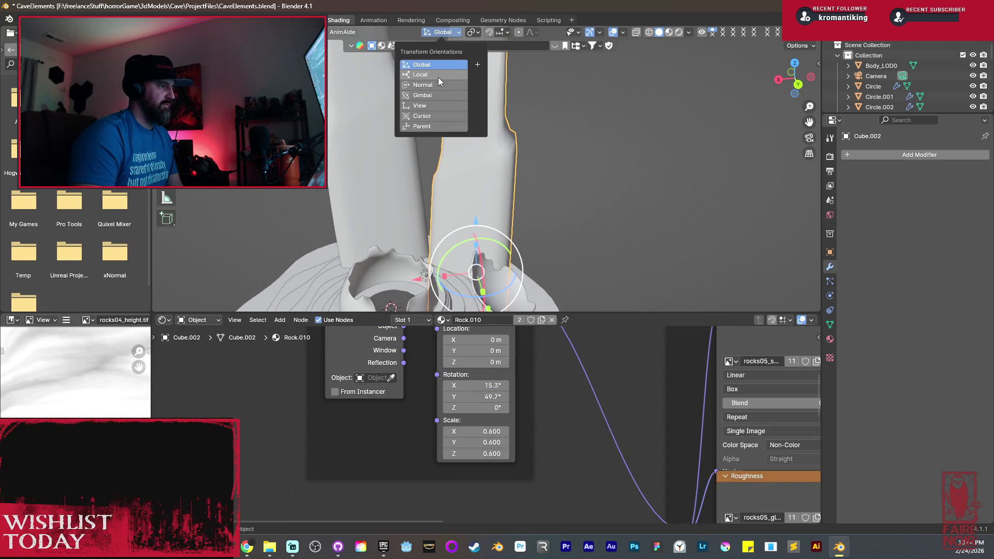
{"action": "left_click", "coordinate": [438, 77]}
{"action": "left_click_drag", "start_coordinate": [507, 287], "coordinate": [496, 271]}
{"action": "left_click", "coordinate": [495, 271]}
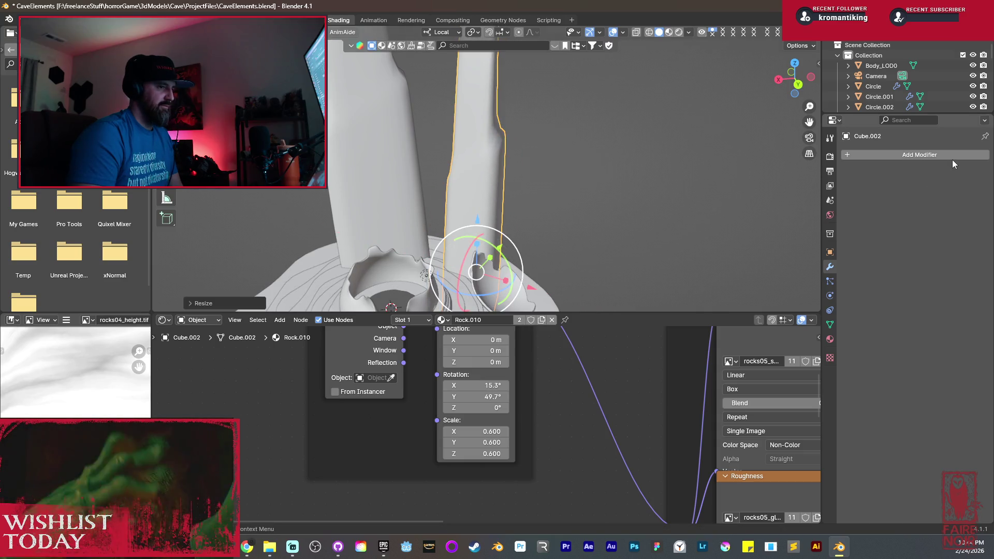
Add a Displace modifier with a new Clouds texture to the thin pillar, strength -0.740.
{"action": "left_click", "coordinate": [922, 157]}
{"action": "mouse_move", "coordinate": [922, 159]}
{"action": "mouse_move", "coordinate": [893, 167]}
{"action": "left_click", "coordinate": [813, 194]}
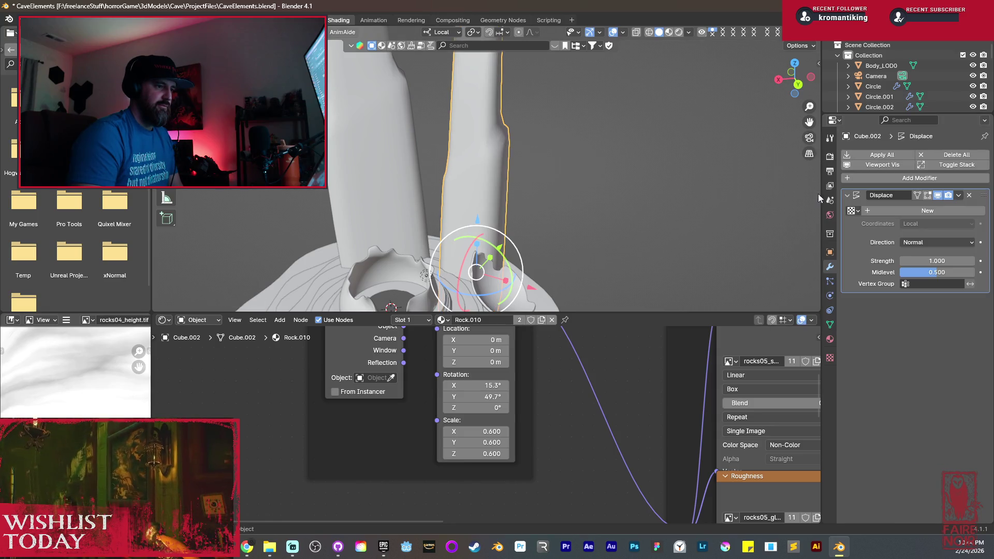
{"action": "left_click", "coordinate": [885, 211]}
{"action": "left_click", "coordinate": [981, 211]}
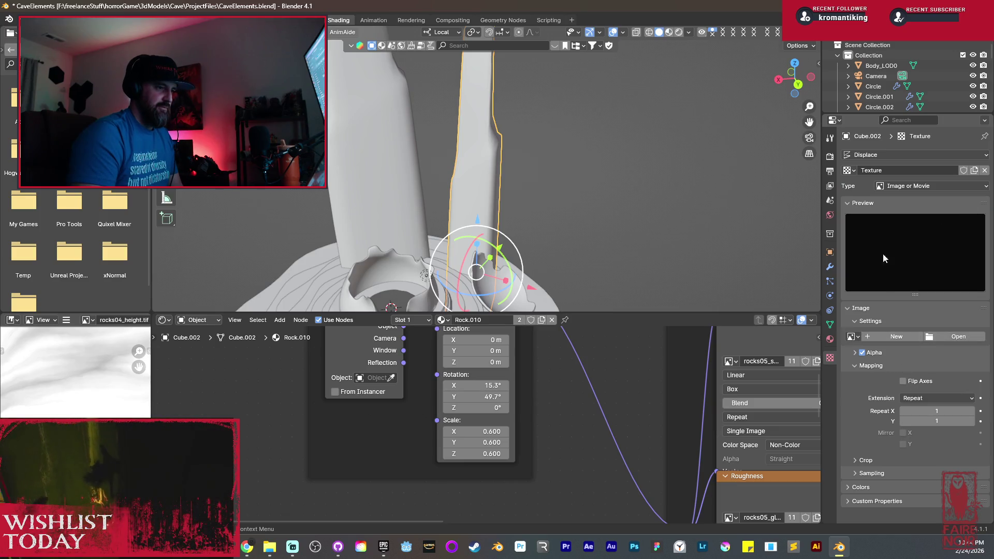
{"action": "left_click", "coordinate": [919, 189]}
{"action": "left_click", "coordinate": [909, 218]}
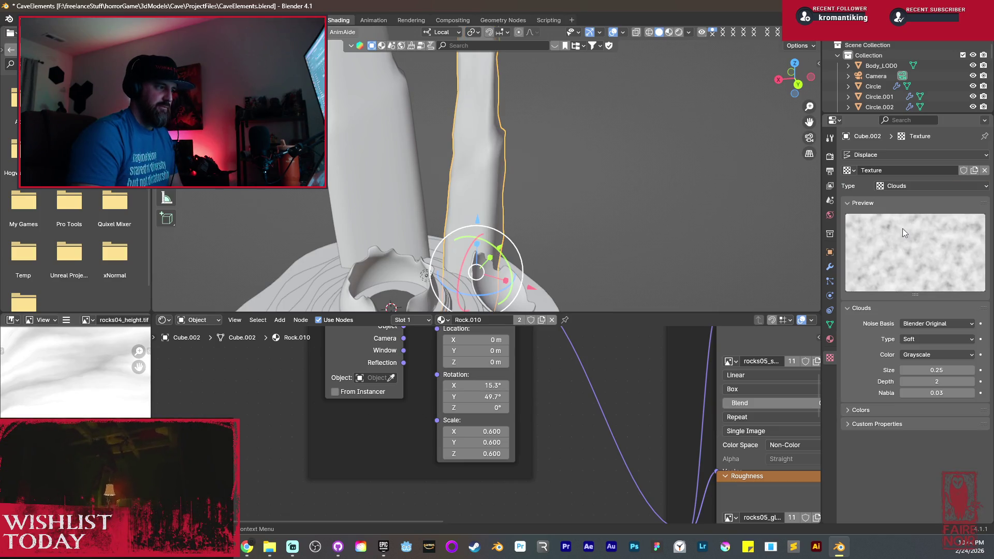
{"action": "left_click_drag", "start_coordinate": [937, 371], "coordinate": [948, 371]}
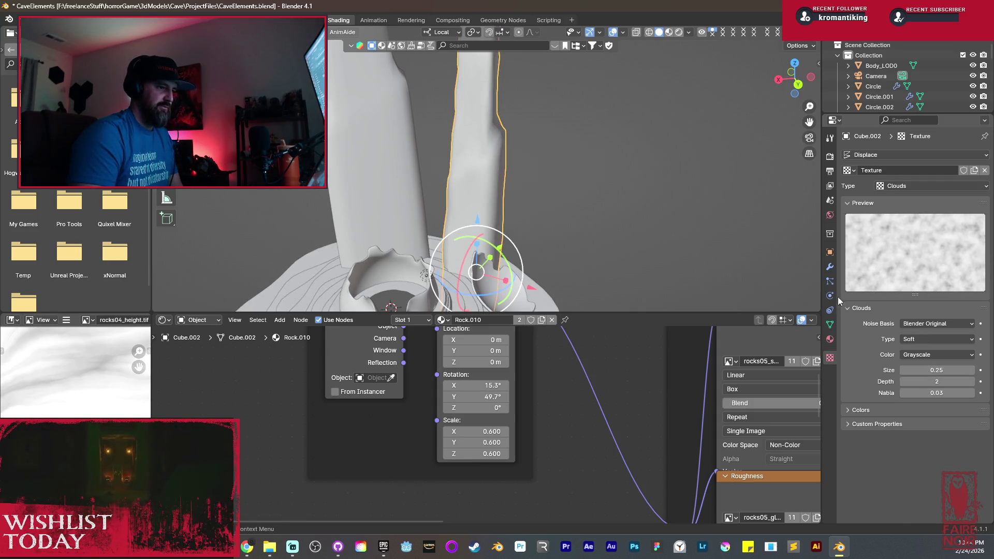
{"action": "left_click", "coordinate": [831, 267]}
{"action": "left_click_drag", "start_coordinate": [933, 261], "coordinate": [950, 261]}
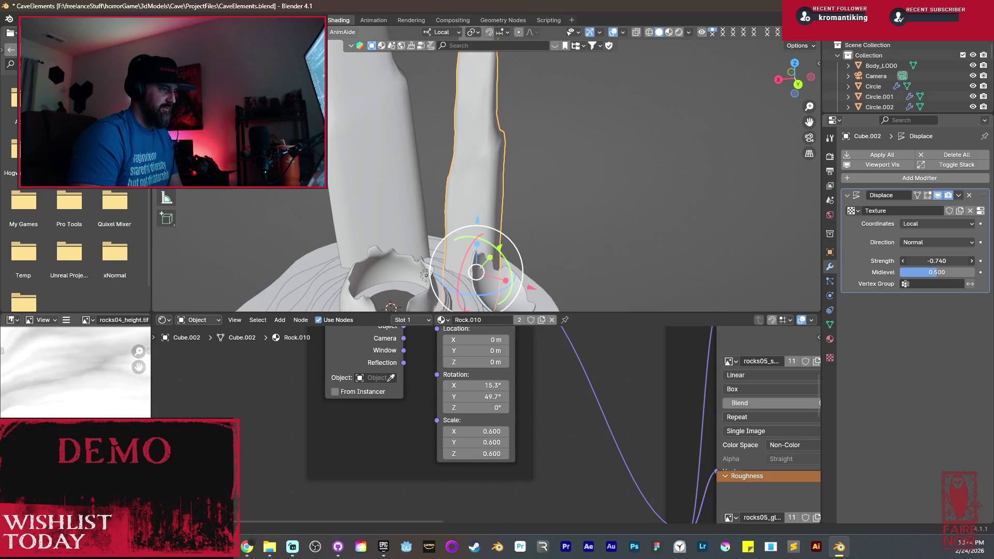
{"action": "mouse_move", "coordinate": [527, 168]}
{"action": "middle_mouse_down"}
{"action": "mouse_move", "coordinate": [530, 176]}
{"action": "mouse_move", "coordinate": [456, 142]}
{"action": "mouse_move", "coordinate": [402, 154]}
{"action": "mouse_move", "coordinate": [456, 190]}
{"action": "mouse_move", "coordinate": [483, 250]}
{"action": "mouse_move", "coordinate": [514, 193]}
{"action": "middle_mouse_up"}
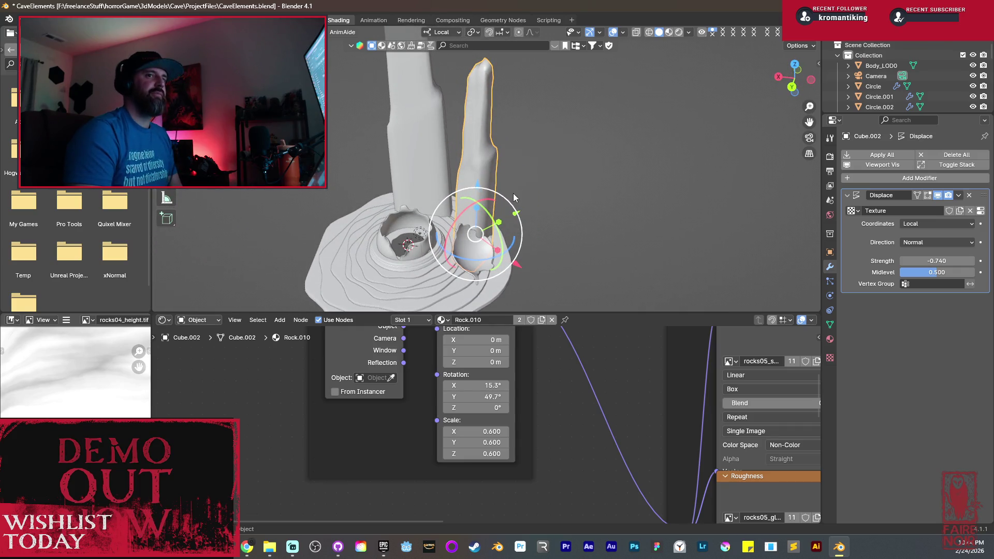
Delete the thin pillar and add a generated rock inside the basin's hole.
{"action": "key", "text": "x"}
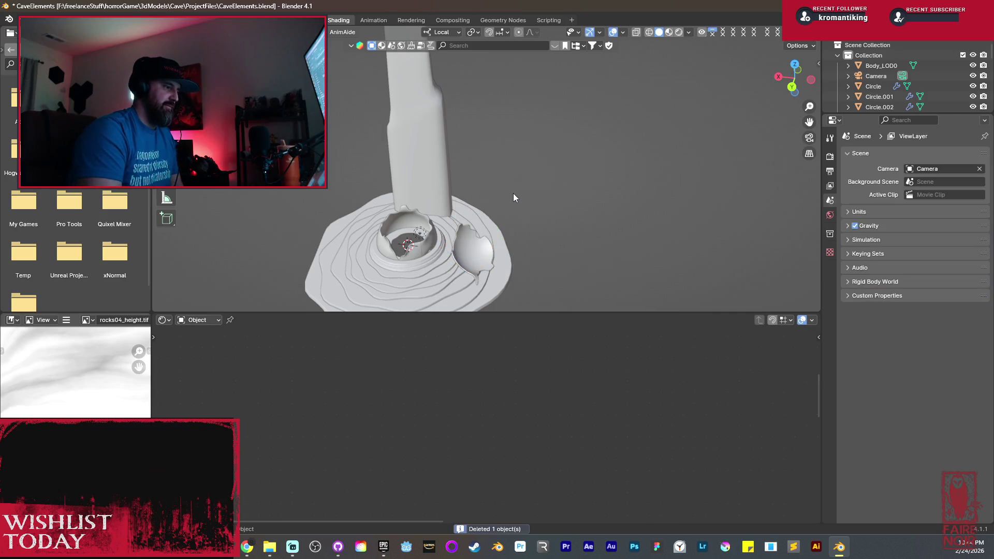
{"action": "key", "text": "shift+a"}
{"action": "mouse_move", "coordinate": [513, 194]}
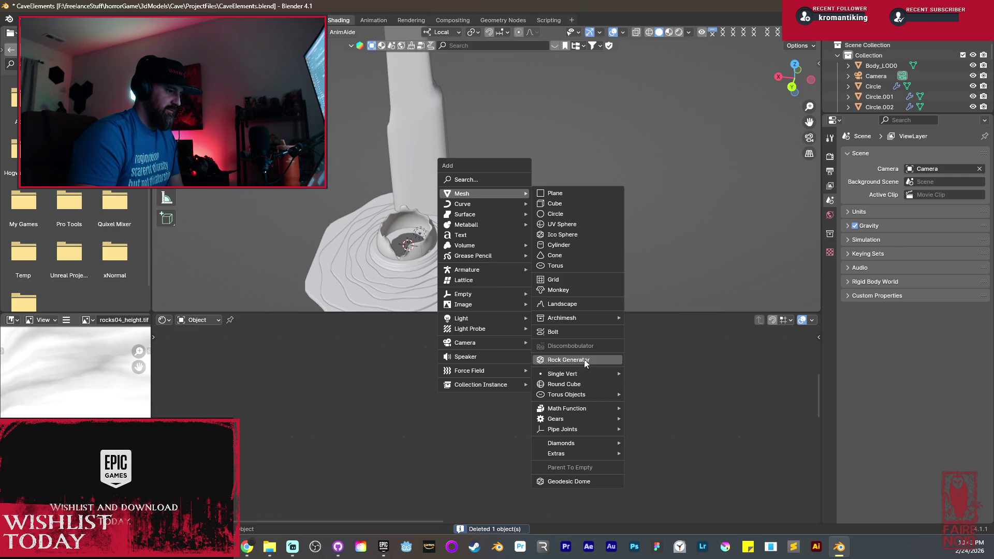
{"action": "left_click", "coordinate": [584, 360]}
{"action": "scroll", "coordinate": [474, 258], "scroll_direction": "up", "scroll_amount": 6}
{"action": "mouse_move", "coordinate": [452, 228]}
{"action": "middle_mouse_down"}
{"action": "mouse_move", "coordinate": [601, 154]}
{"action": "mouse_move", "coordinate": [555, 227]}
{"action": "middle_mouse_up"}
{"action": "scroll", "coordinate": [570, 217], "scroll_direction": "up", "scroll_amount": 3}
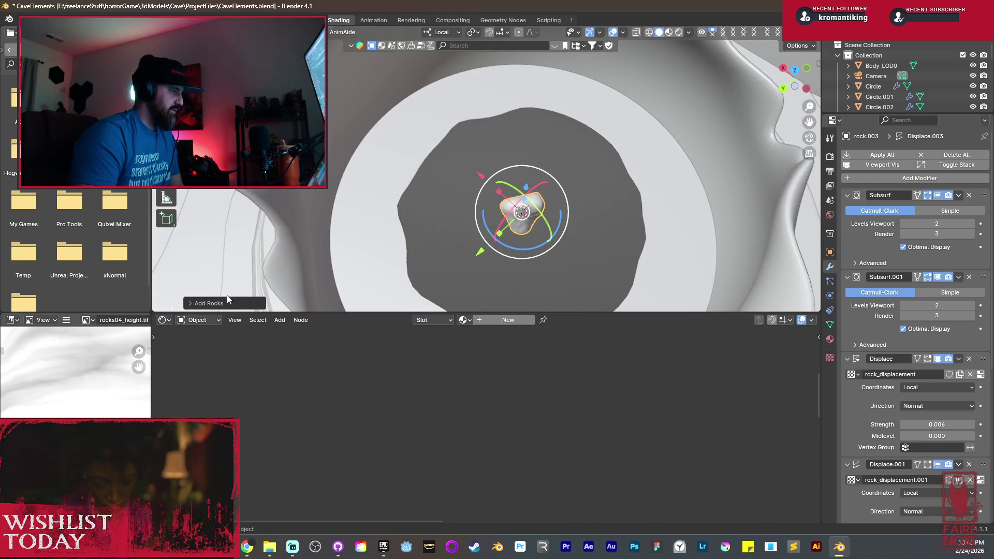
Set the rock's displacement strength to 0.006, skew it along its height, and reduce deformation to 0.68.
{"action": "left_click", "coordinate": [228, 302]}
{"action": "middle_click_drag", "start_coordinate": [363, 290], "coordinate": [382, 171]}
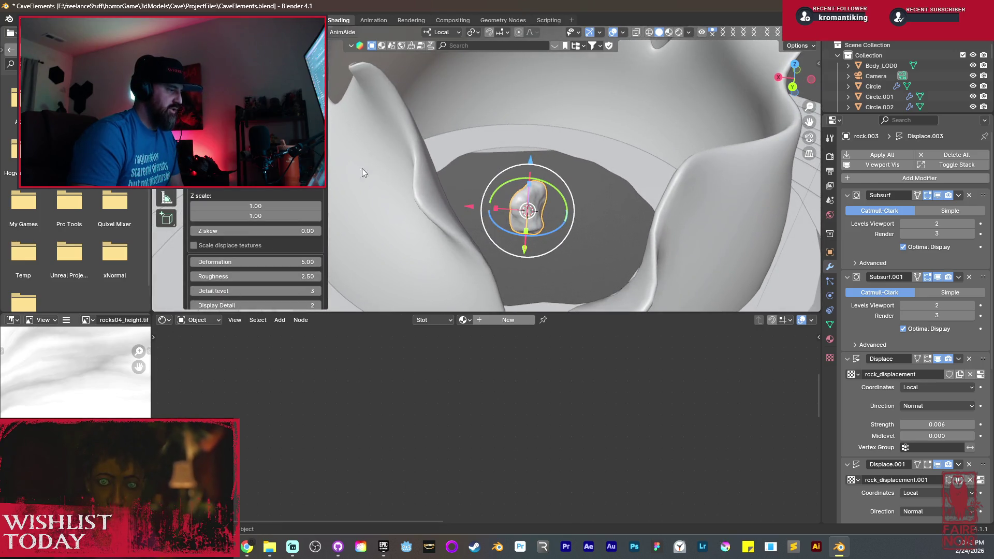
{"action": "mouse_move", "coordinate": [937, 425]}
{"action": "left_mouse_down"}
{"action": "mouse_move", "coordinate": [368, 136]}
{"action": "mouse_move", "coordinate": [358, 160]}
{"action": "mouse_move", "coordinate": [486, 151]}
{"action": "left_mouse_up"}
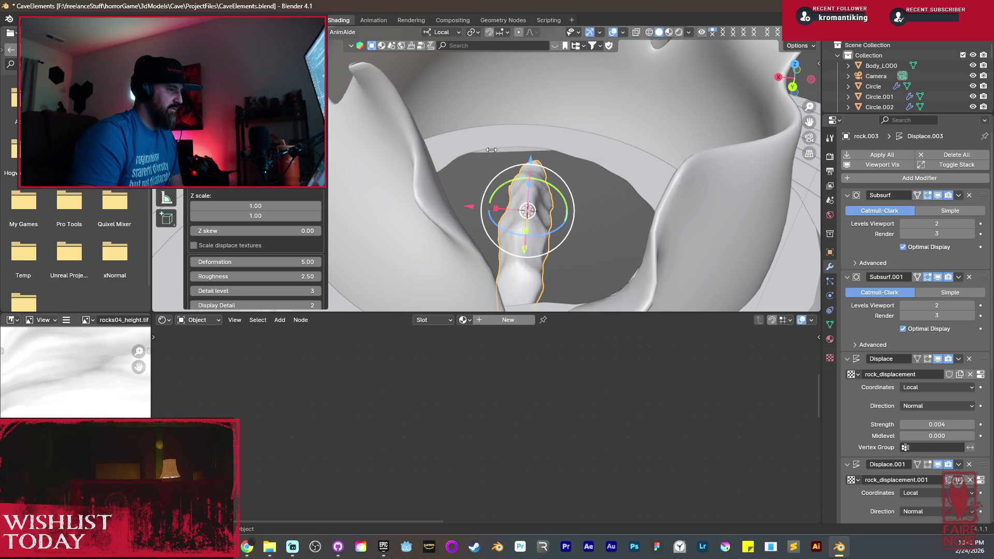
{"action": "left_click_drag", "start_coordinate": [937, 425], "coordinate": [950, 425]}
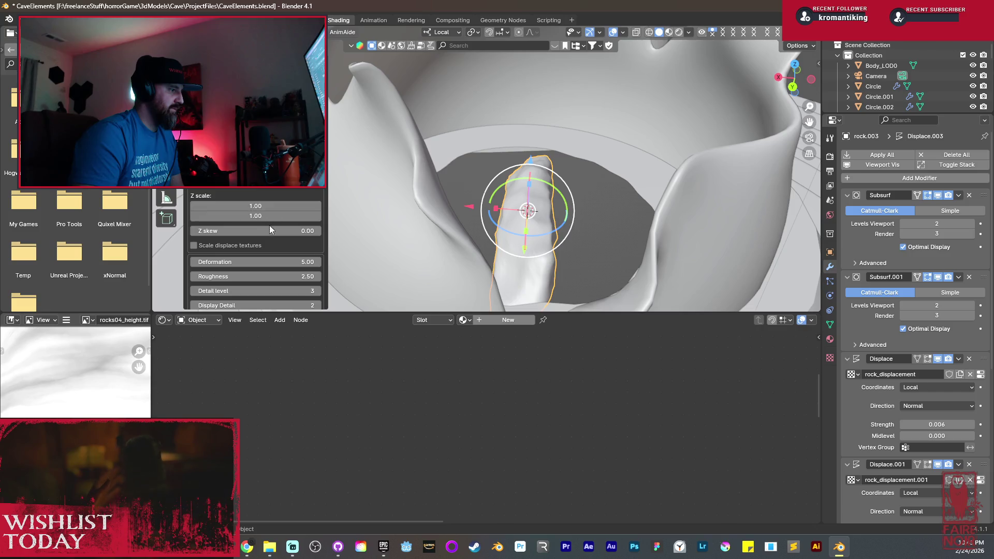
{"action": "left_click_drag", "start_coordinate": [259, 231], "coordinate": [294, 231]}
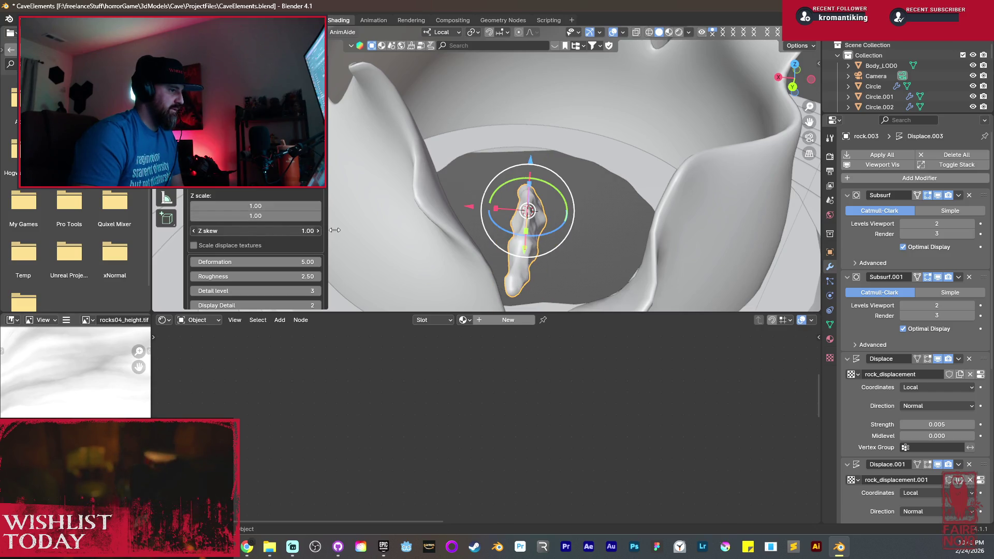
{"action": "mouse_move", "coordinate": [260, 263]}
{"action": "left_mouse_down"}
{"action": "mouse_move", "coordinate": [300, 262]}
{"action": "mouse_move", "coordinate": [190, 254]}
{"action": "left_mouse_up"}
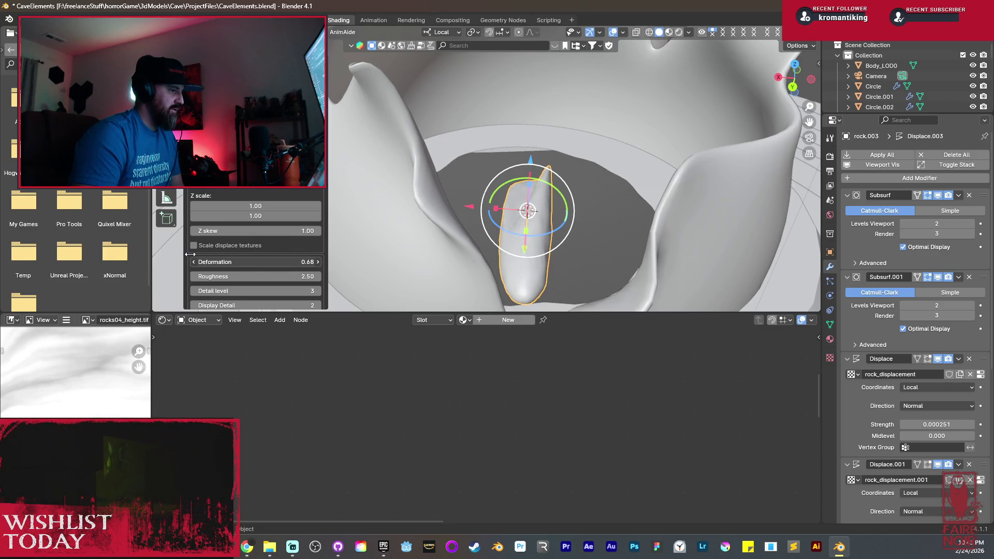
Lower the deformation further for a thinner rock and raise Roughness to 5.29.
{"action": "mouse_move", "coordinate": [492, 256]}
{"action": "middle_mouse_down"}
{"action": "mouse_move", "coordinate": [554, 255]}
{"action": "mouse_move", "coordinate": [627, 270]}
{"action": "middle_mouse_up"}
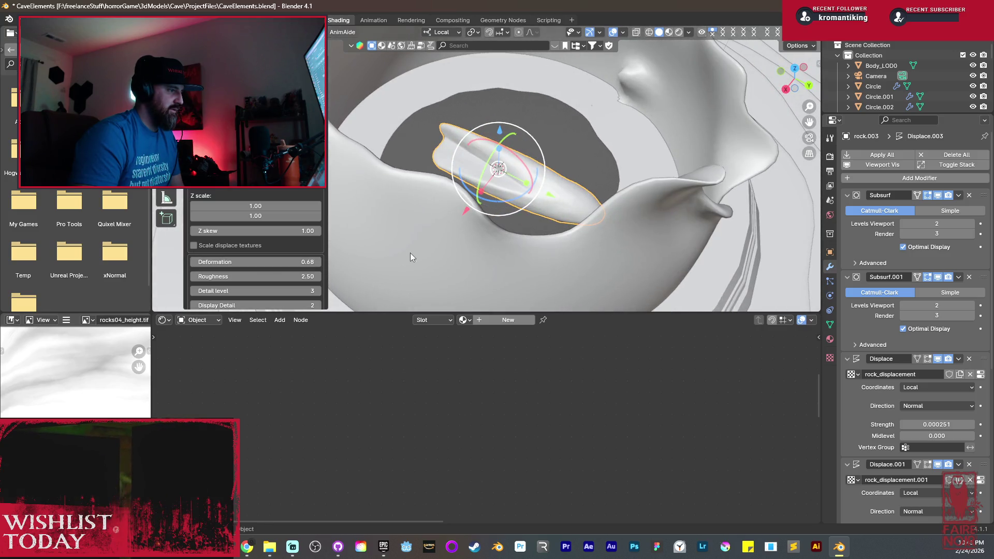
{"action": "left_click_drag", "start_coordinate": [278, 260], "coordinate": [272, 260]}
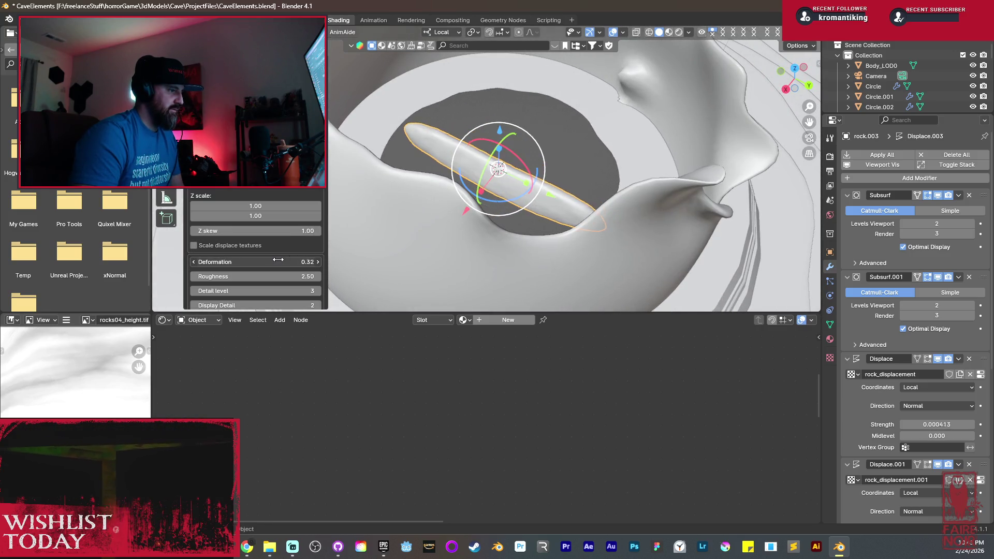
{"action": "mouse_move", "coordinate": [466, 218]}
{"action": "middle_mouse_down"}
{"action": "mouse_move", "coordinate": [538, 192]}
{"action": "mouse_move", "coordinate": [500, 182]}
{"action": "middle_mouse_up"}
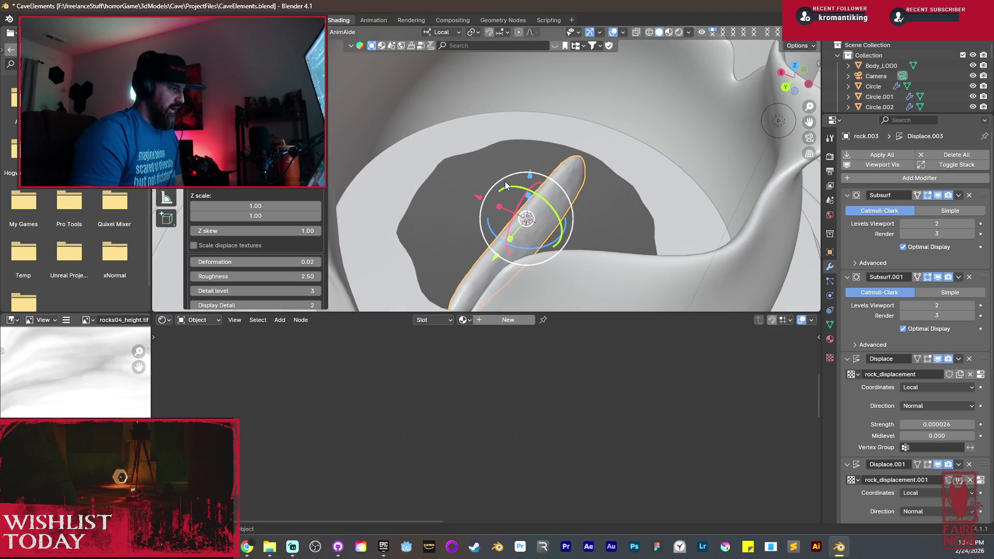
{"action": "mouse_move", "coordinate": [305, 277]}
{"action": "left_mouse_down"}
{"action": "mouse_move", "coordinate": [466, 282]}
{"action": "mouse_move", "coordinate": [340, 270]}
{"action": "left_mouse_up"}
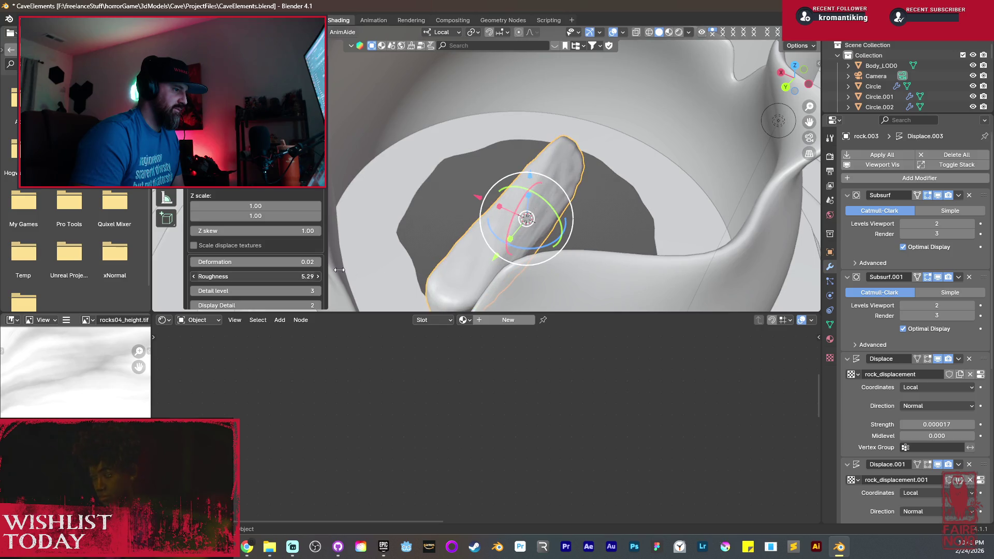
{"action": "mouse_move", "coordinate": [382, 218]}
{"action": "middle_mouse_down"}
{"action": "mouse_move", "coordinate": [462, 246]}
{"action": "mouse_move", "coordinate": [488, 236]}
{"action": "middle_mouse_up"}
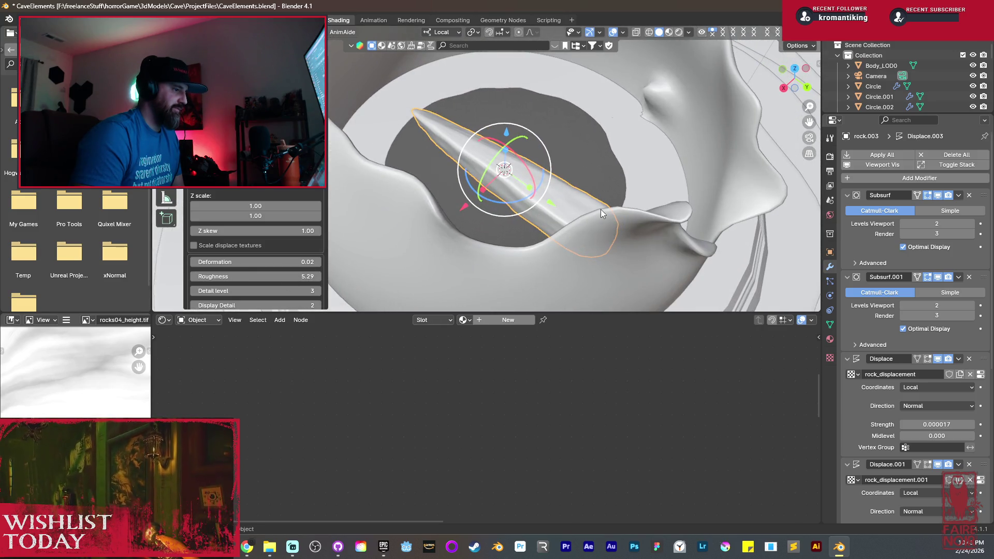
Lift the rock out of the hole and stand it upright as a tall pillar.
{"action": "scroll", "coordinate": [555, 204], "scroll_direction": "down", "scroll_amount": 6}
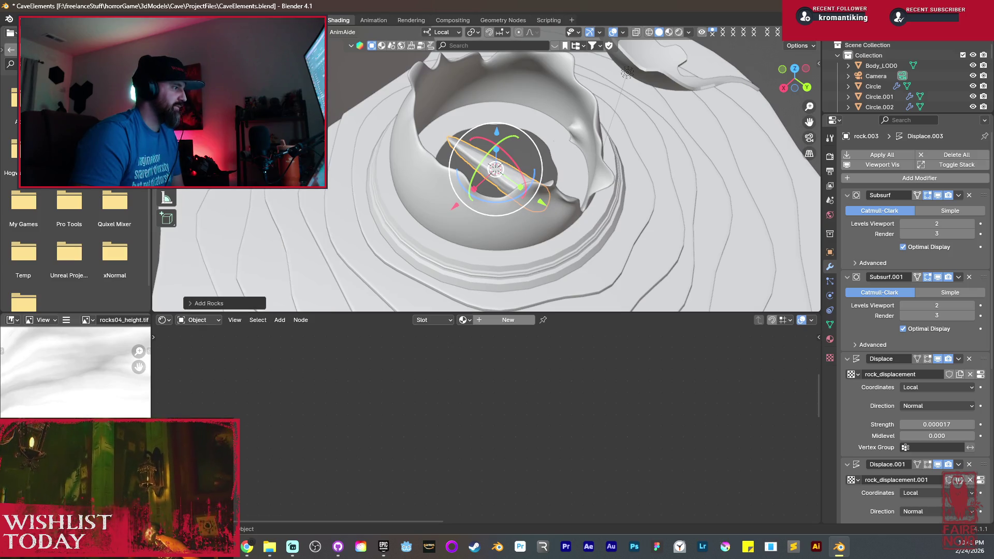
{"action": "mouse_move", "coordinate": [501, 179]}
{"action": "left_mouse_down"}
{"action": "mouse_move", "coordinate": [504, 165]}
{"action": "mouse_move", "coordinate": [512, 173]}
{"action": "left_mouse_up"}
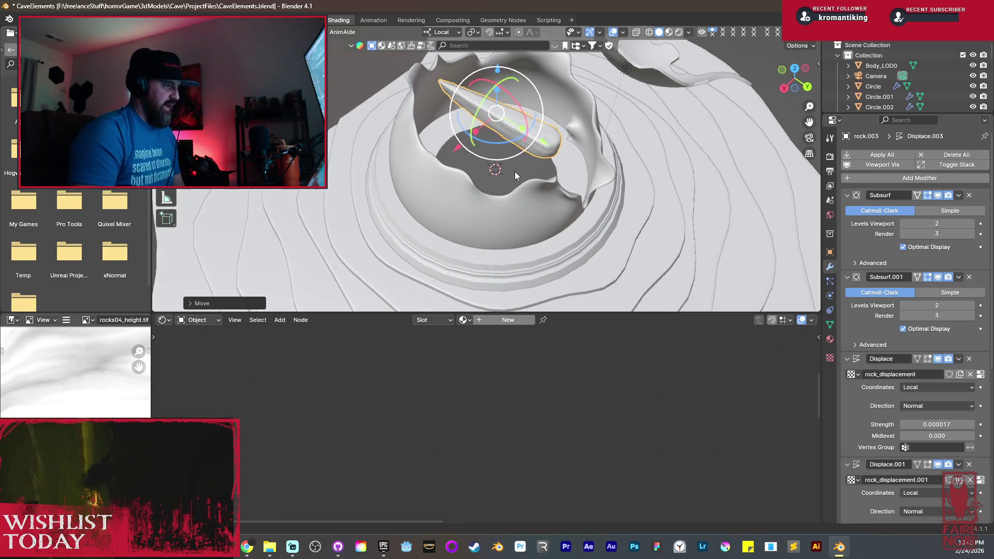
{"action": "middle_click_drag", "start_coordinate": [512, 172], "coordinate": [517, 115]}
{"action": "left_click_drag", "start_coordinate": [514, 80], "coordinate": [575, 174]}
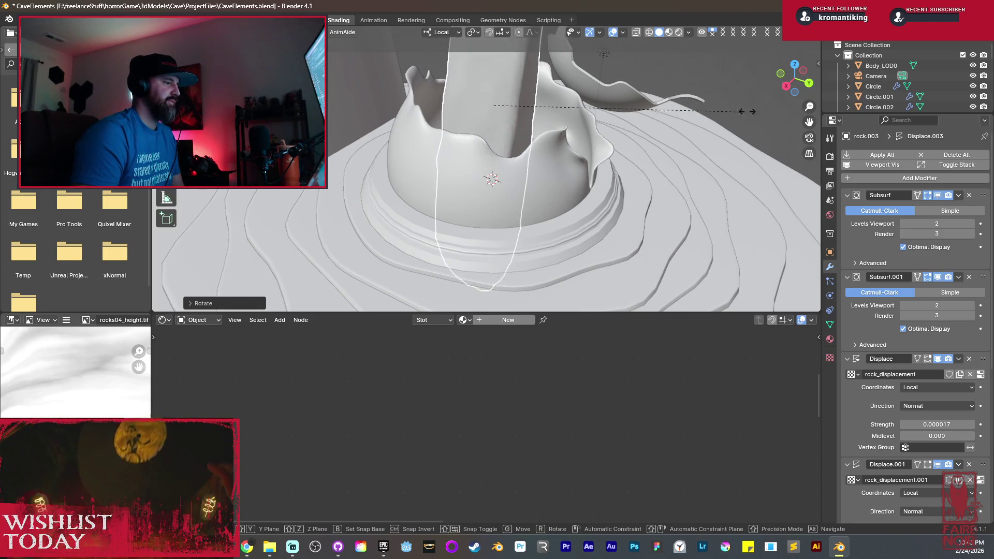
{"action": "left_click", "coordinate": [666, 135]}
{"action": "mouse_move", "coordinate": [666, 135]}
{"action": "middle_mouse_down"}
{"action": "mouse_move", "coordinate": [551, 151]}
{"action": "mouse_move", "coordinate": [536, 219]}
{"action": "mouse_move", "coordinate": [477, 203]}
{"action": "middle_mouse_up"}
Try removing the three displacement modifiers, then restore them with undo.
{"action": "left_click", "coordinate": [969, 359]}
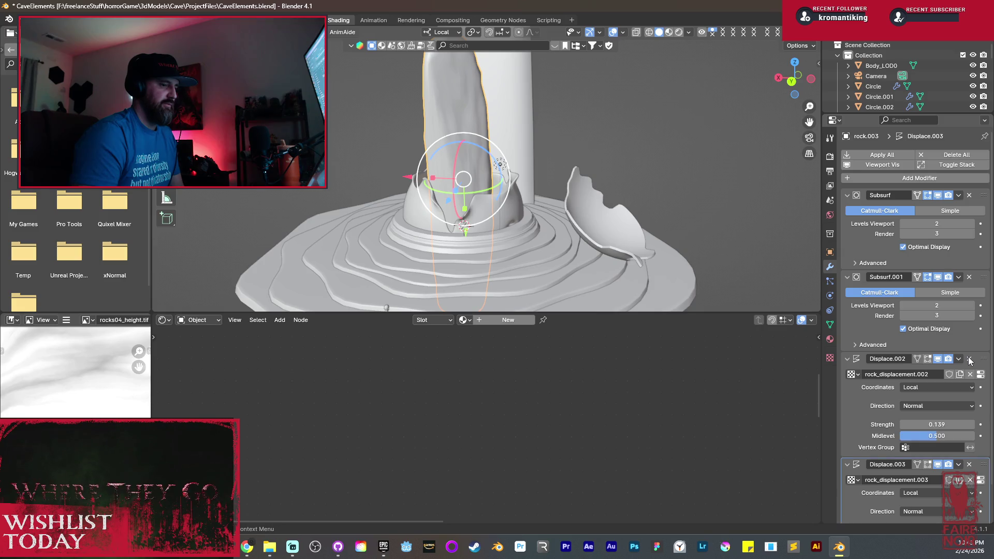
{"action": "left_click", "coordinate": [969, 359]}
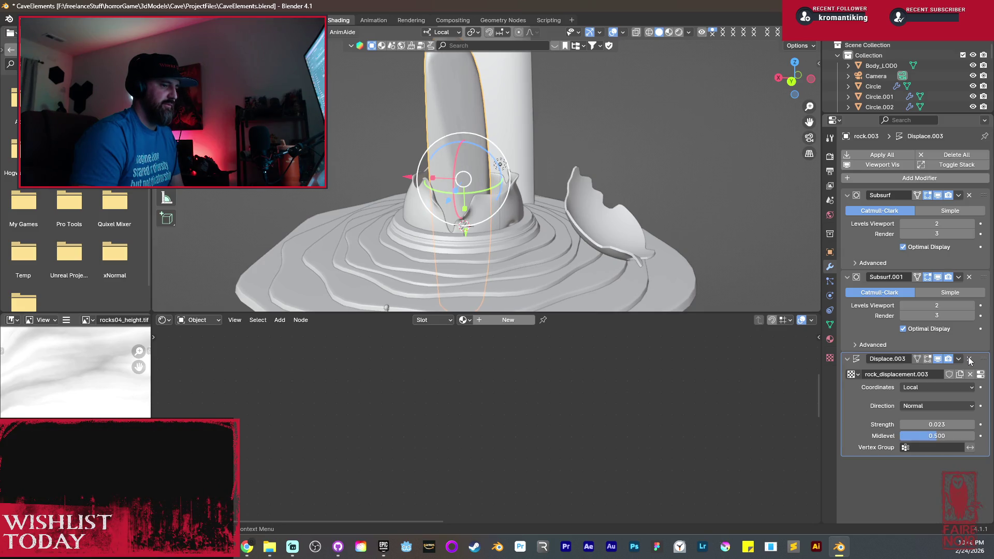
{"action": "left_click", "coordinate": [970, 359]}
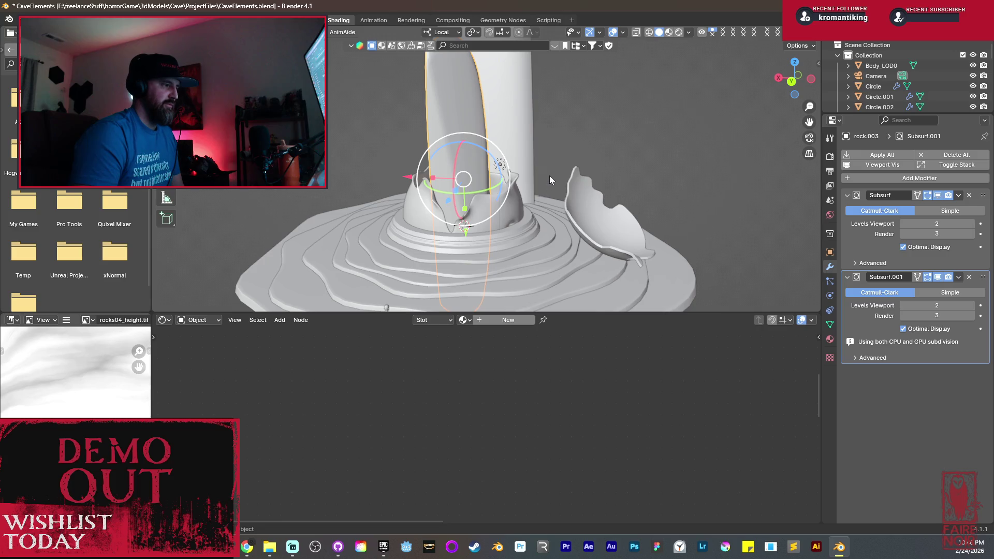
{"action": "key", "text": "ctrl+z"}
{"action": "key", "text": "ctrl+z"}
{"action": "middle_click_drag", "start_coordinate": [530, 172], "coordinate": [512, 224], "text": "shift"}
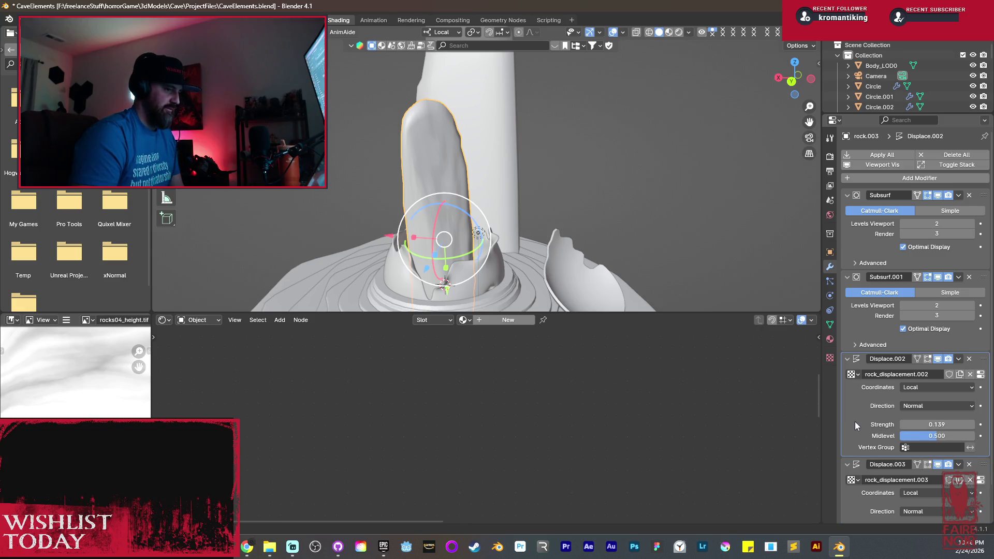
Apply all four subdivision and displacement modifiers in stack order.
{"action": "key", "text": "ctrl+a"}
{"action": "key", "text": "ctrl+a"}
{"action": "mouse_move", "coordinate": [357, 205]}
{"action": "middle_mouse_down"}
{"action": "mouse_move", "coordinate": [384, 232]}
{"action": "mouse_move", "coordinate": [405, 224]}
{"action": "middle_mouse_up"}
{"action": "key", "text": "ctrl+z"}
{"action": "key", "text": "ctrl+z"}
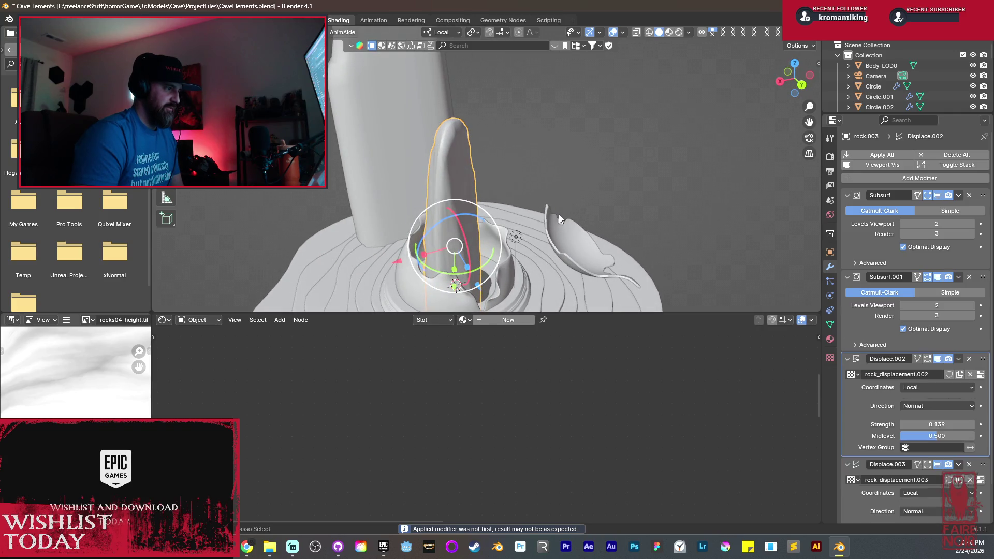
{"action": "middle_click_drag", "start_coordinate": [751, 282], "coordinate": [837, 300]}
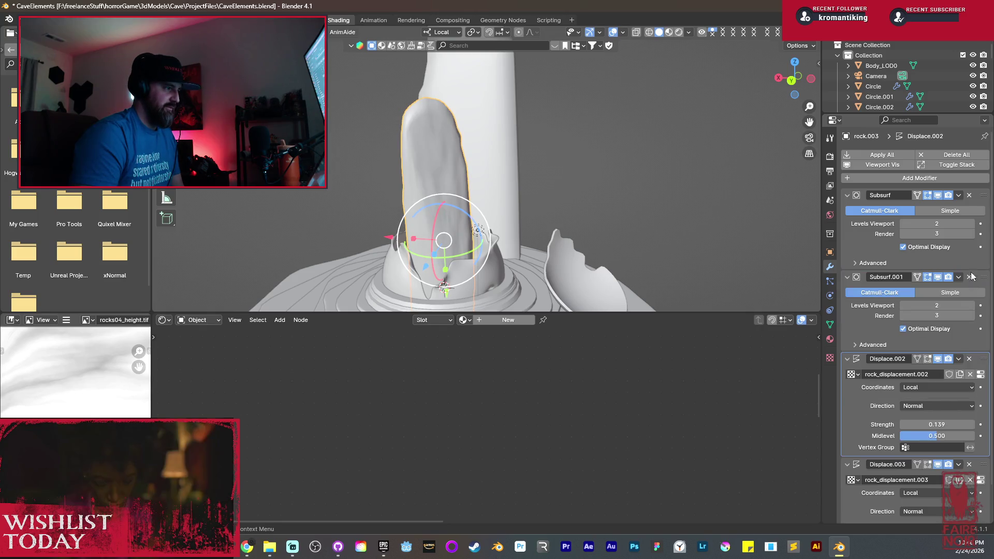
{"action": "key", "text": "ctrl+a"}
{"action": "key", "text": "ctrl+a"}
{"action": "key", "text": "ctrl+a"}
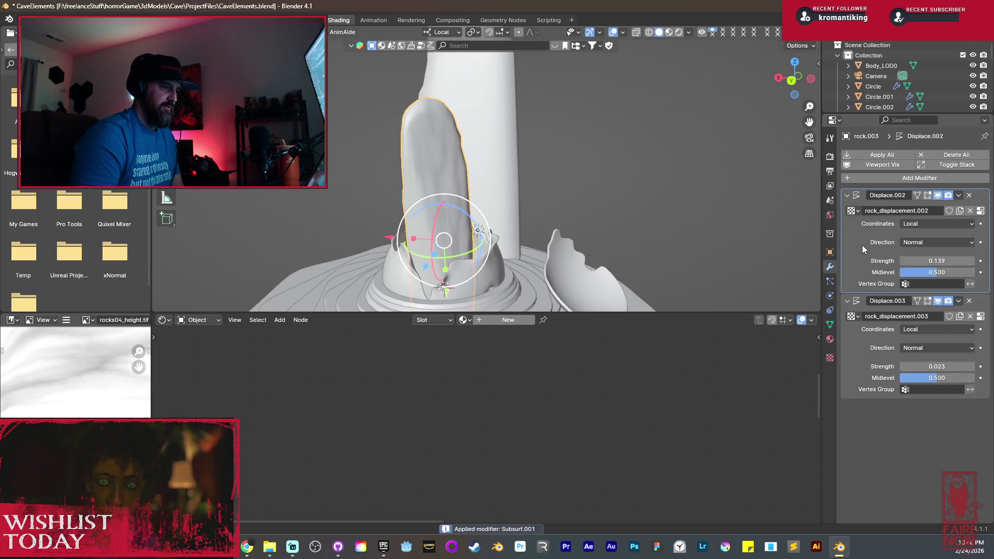
{"action": "key", "text": "Tab"}
{"action": "key", "text": "Tab"}
{"action": "mouse_move", "coordinate": [461, 203]}
{"action": "middle_mouse_down"}
{"action": "mouse_move", "coordinate": [510, 223]}
{"action": "mouse_move", "coordinate": [482, 241]}
{"action": "middle_mouse_up"}
Reposition the rock along the X axis, then start moving it along Y.
{"action": "key", "text": "g"}
{"action": "key", "text": "x"}
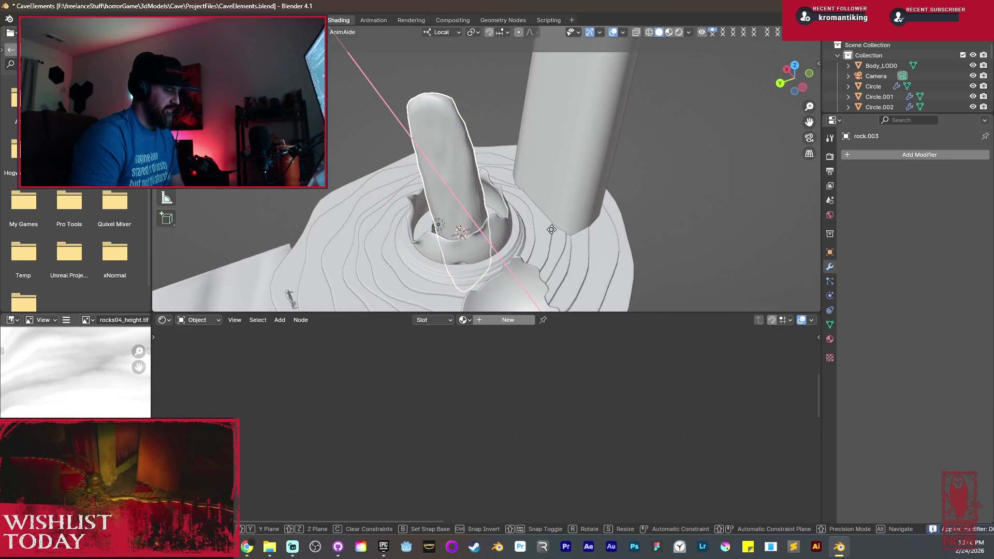
{"action": "left_click", "coordinate": [640, 243]}
{"action": "key", "text": "g"}
{"action": "key", "text": "y"}
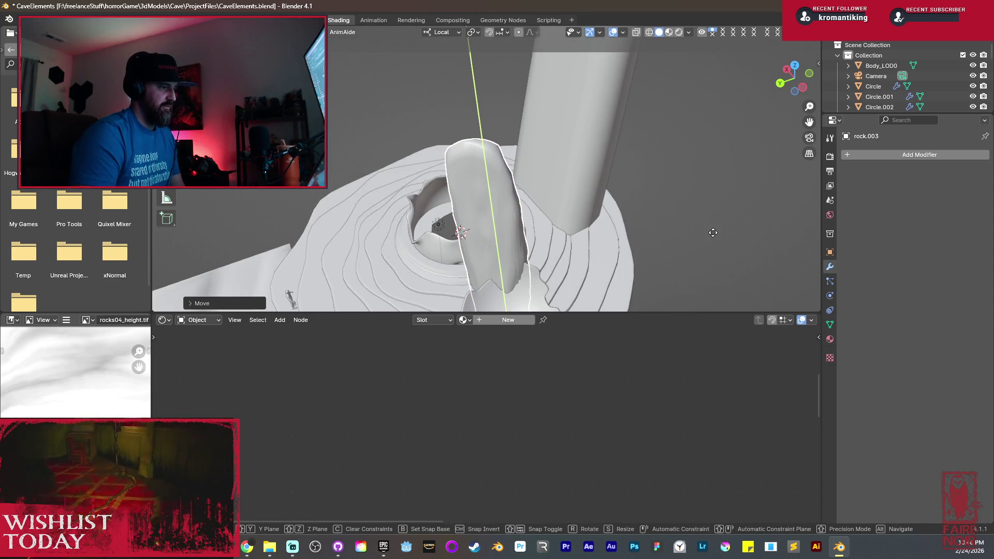
Confirm the rock's Y position and tilt it around the Y axis.
{"action": "left_click", "coordinate": [748, 223]}
{"action": "mouse_move", "coordinate": [748, 223]}
{"action": "middle_mouse_down"}
{"action": "mouse_move", "coordinate": [588, 225]}
{"action": "mouse_move", "coordinate": [652, 194]}
{"action": "middle_mouse_up"}
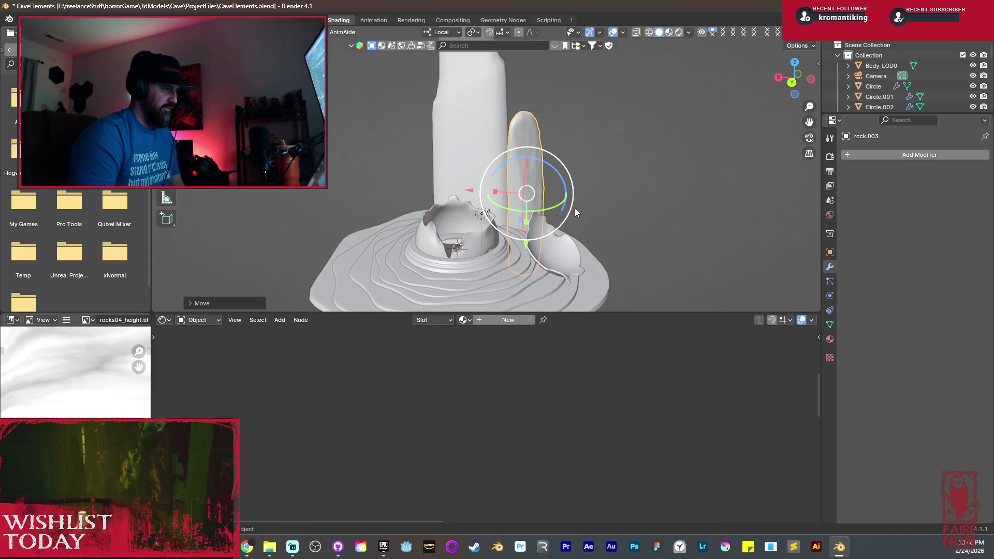
{"action": "key", "text": "r"}
{"action": "key", "text": "y"}
{"action": "left_click", "coordinate": [542, 141]}
Rotate the rock to a new angle and nudge it slightly up and right.
{"action": "key", "text": "KP_Decimal"}
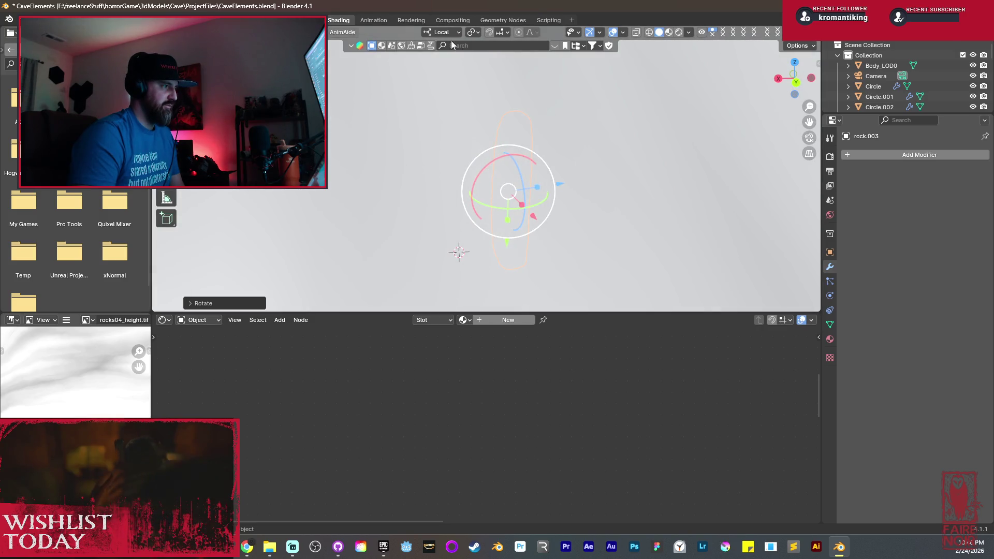
{"action": "scroll", "coordinate": [518, 179], "scroll_direction": "down", "scroll_amount": 5}
{"action": "middle_click_drag", "start_coordinate": [537, 118], "coordinate": [528, 69]}
{"action": "key", "text": "r"}
{"action": "left_click", "coordinate": [620, 130]}
{"action": "key", "text": "g"}
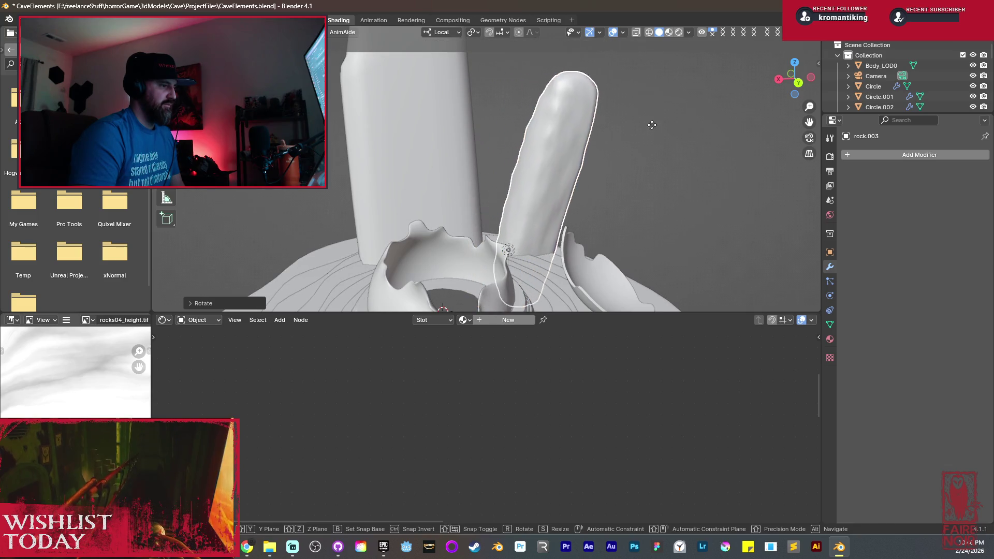
{"action": "left_click", "coordinate": [658, 113]}
In Edit Mode with X-ray, select only the vertices at the rock's lower end.
{"action": "key", "text": "Tab"}
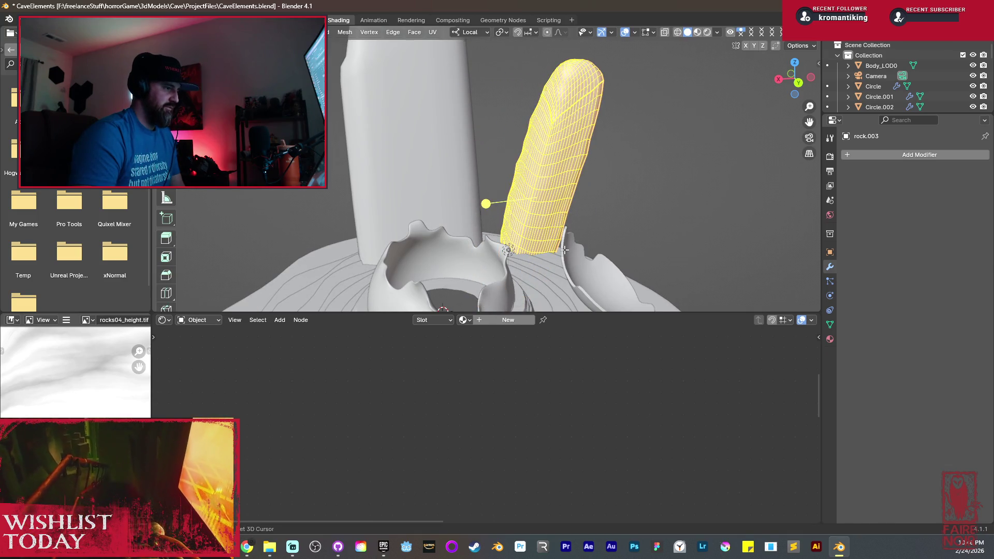
{"action": "key", "text": "shift+z"}
{"action": "middle_click_drag", "start_coordinate": [569, 243], "coordinate": [533, 253]}
{"action": "key", "text": "a"}
{"action": "mouse_move", "coordinate": [546, 257]}
{"action": "left_mouse_down"}
{"action": "mouse_move", "coordinate": [449, 229]}
{"action": "mouse_move", "coordinate": [515, 233]}
{"action": "left_mouse_up"}
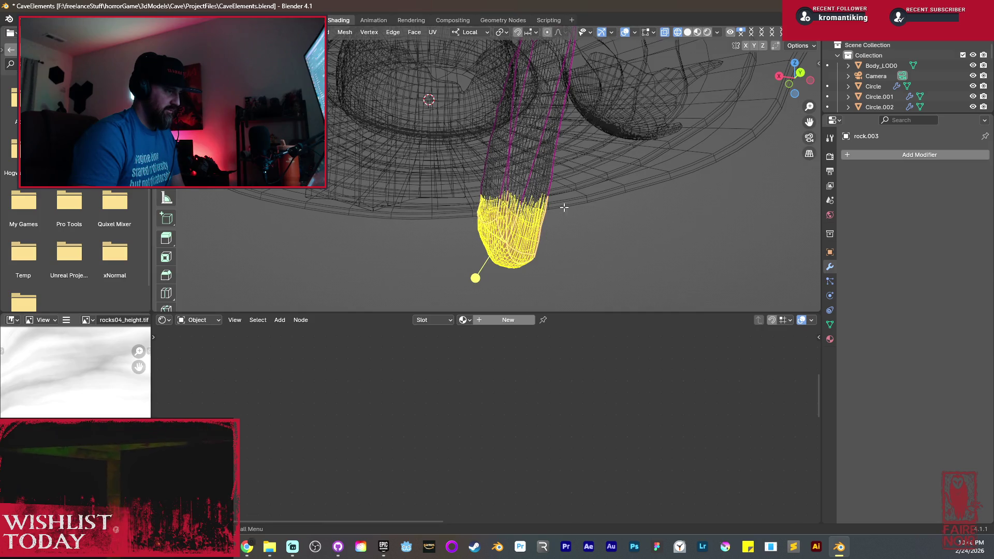
{"action": "scroll", "coordinate": [559, 213], "scroll_direction": "down", "scroll_amount": 5}
{"action": "middle_click_drag", "start_coordinate": [560, 235], "coordinate": [548, 171]}
{"action": "key", "text": "shift+z"}
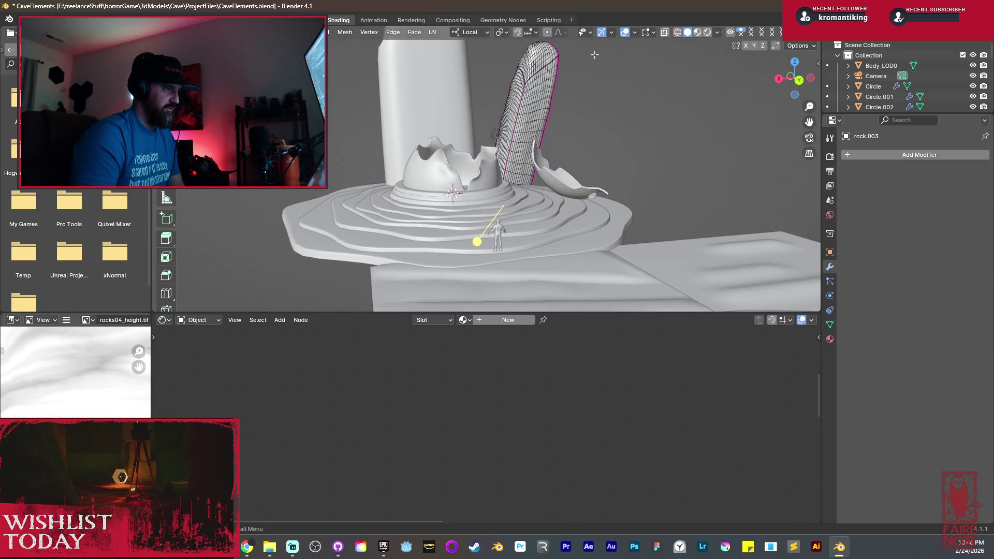
Scale the lower vertices with proportional editing to reshape the base, then return to Object Mode.
{"action": "key", "text": "s"}
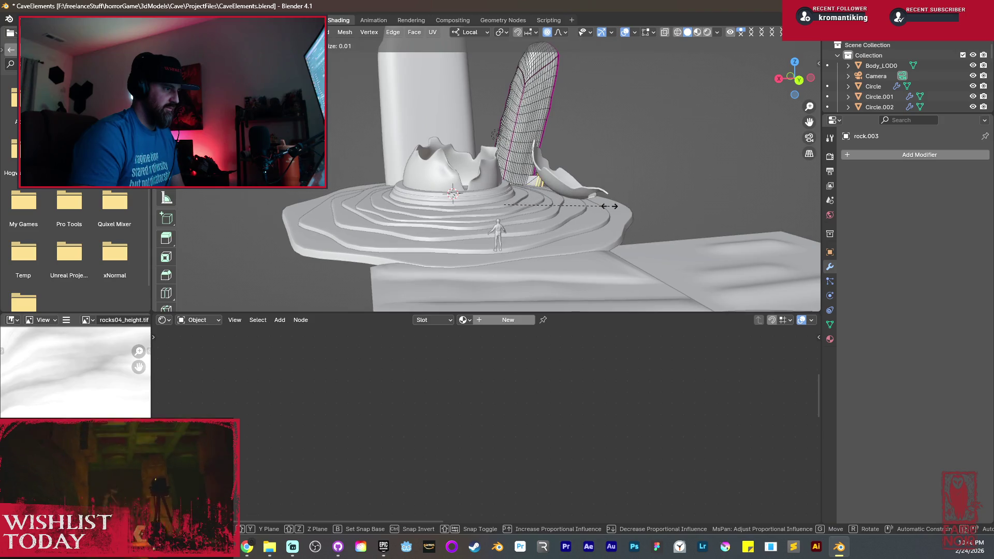
{"action": "scroll", "coordinate": [602, 204], "scroll_direction": "down", "scroll_amount": 14}
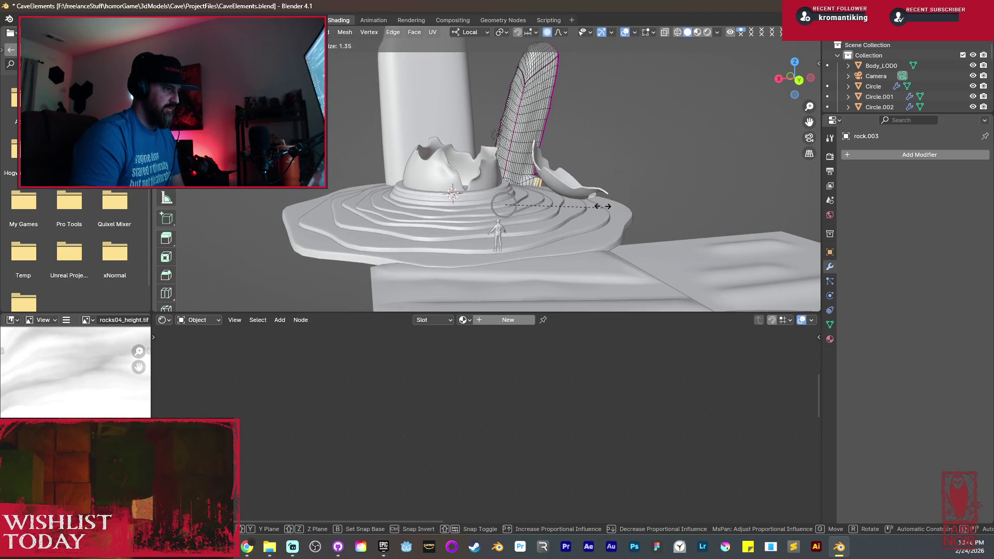
{"action": "scroll", "coordinate": [602, 207], "scroll_direction": "down", "scroll_amount": 11}
{"action": "scroll", "coordinate": [603, 206], "scroll_direction": "down", "scroll_amount": 2}
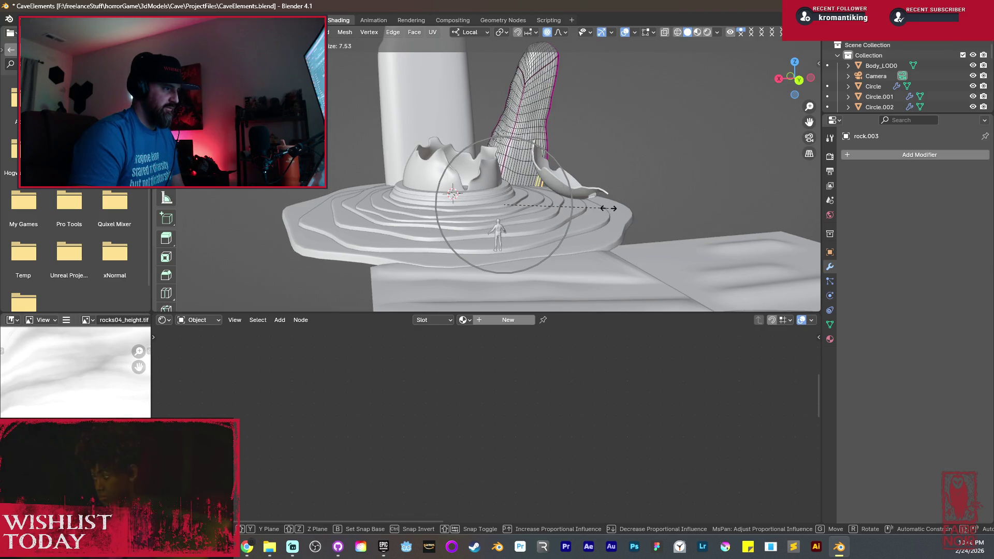
{"action": "left_click", "coordinate": [627, 181]}
{"action": "mouse_move", "coordinate": [626, 181]}
{"action": "middle_mouse_down"}
{"action": "mouse_move", "coordinate": [503, 186]}
{"action": "mouse_move", "coordinate": [544, 211]}
{"action": "middle_mouse_up"}
{"action": "key", "text": "Tab"}
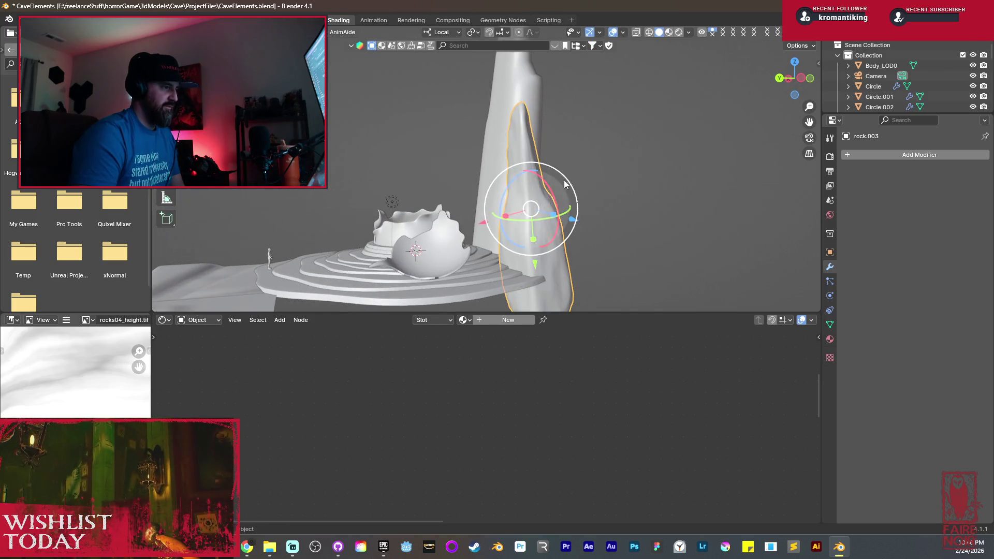
Narrow the spire's lower vertices along X with a proportional scale.
{"action": "key", "text": "s"}
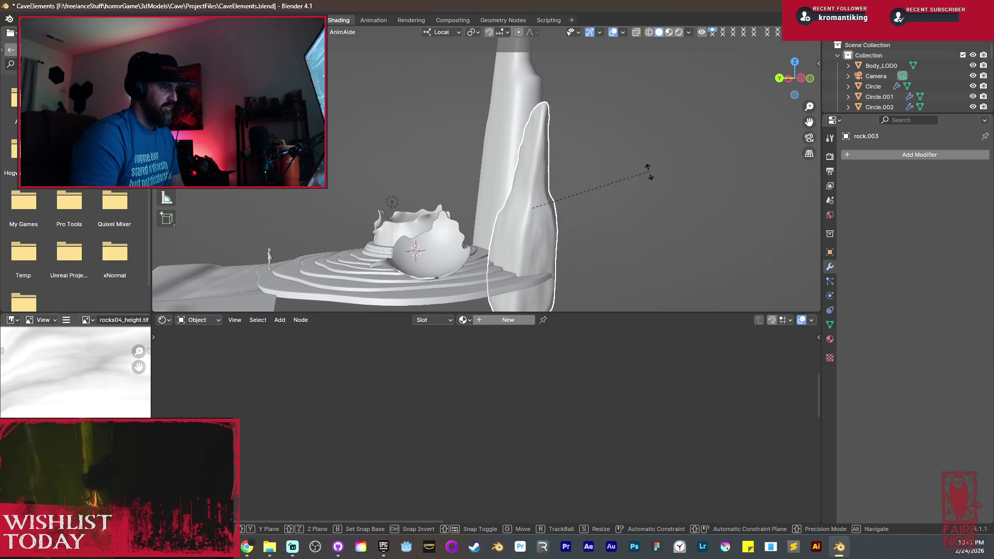
{"action": "right_click", "coordinate": [644, 170]}
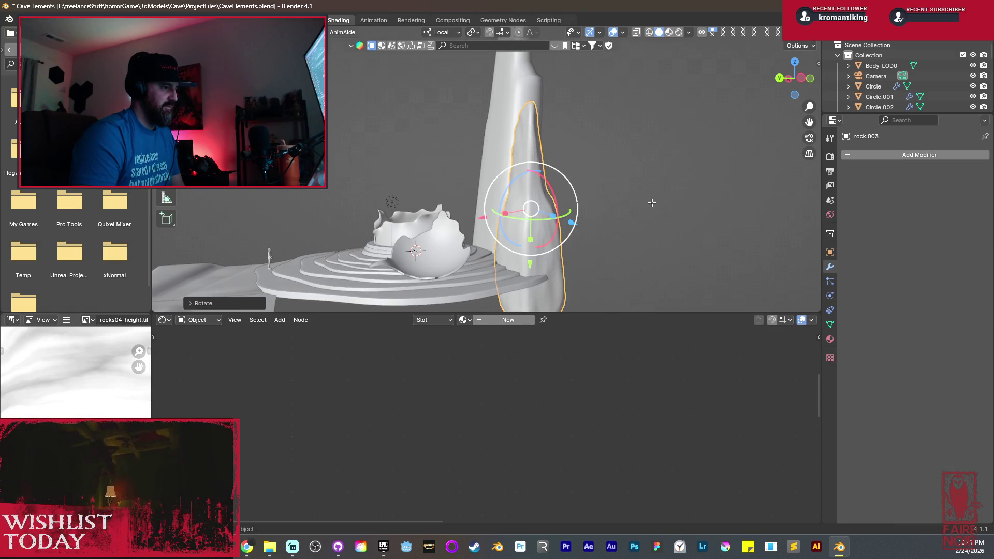
{"action": "key", "text": "Tab"}
{"action": "key", "text": "s"}
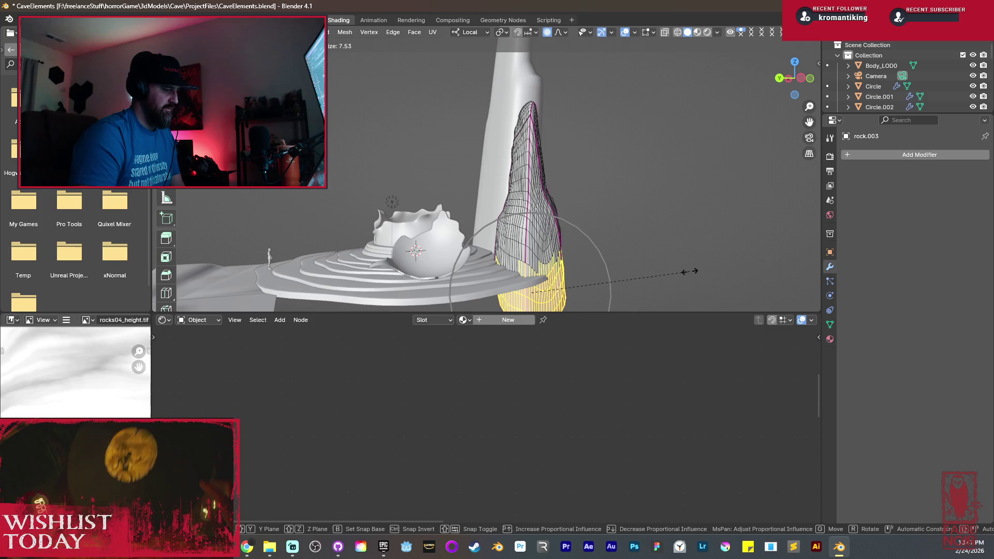
{"action": "key", "text": "x"}
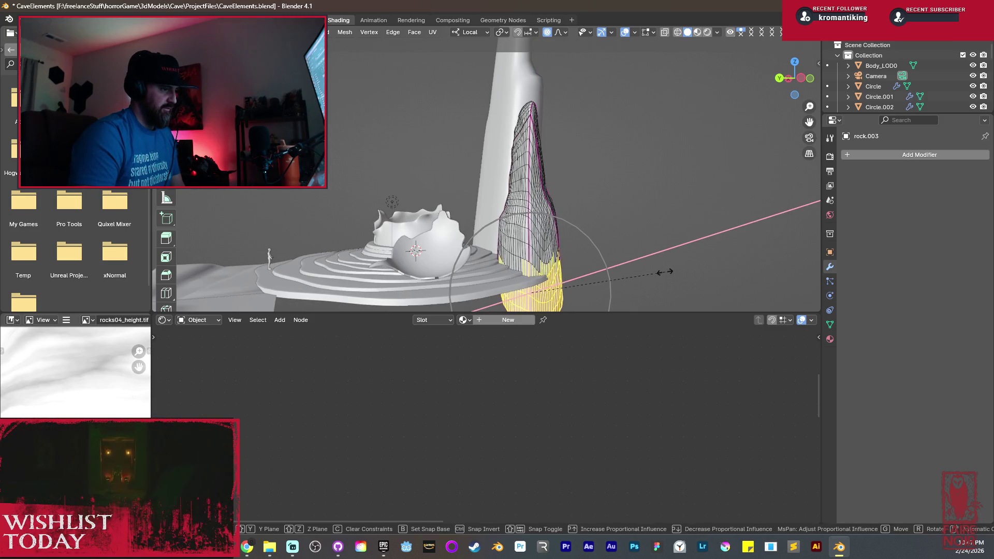
{"action": "left_click", "coordinate": [602, 271]}
{"action": "mouse_move", "coordinate": [566, 227]}
{"action": "middle_mouse_down"}
{"action": "mouse_move", "coordinate": [595, 255]}
{"action": "mouse_move", "coordinate": [666, 220]}
{"action": "middle_mouse_up"}
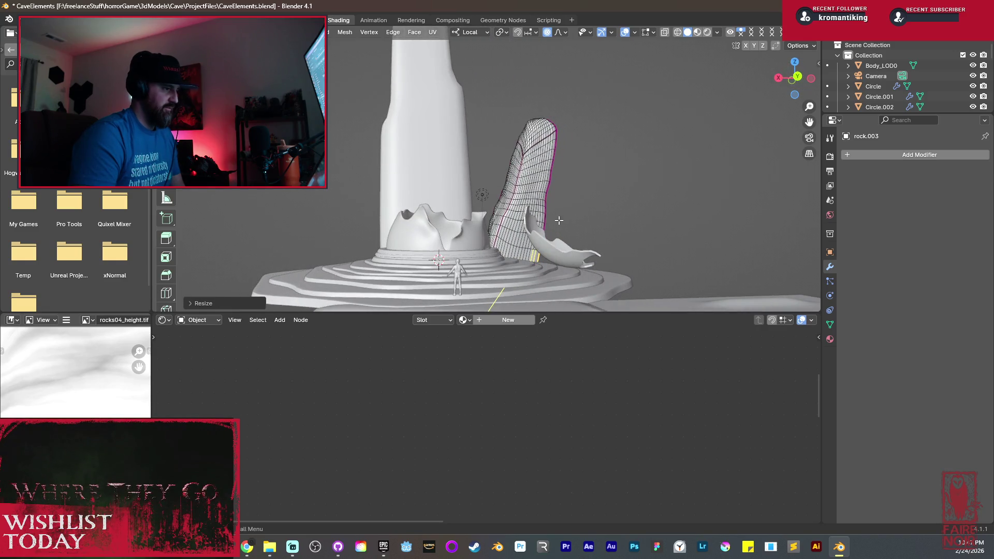
In object mode, shift the whole rock along Y so it sits against the pillar.
{"action": "key", "text": "Tab"}
{"action": "key", "text": "g"}
{"action": "key", "text": "y"}
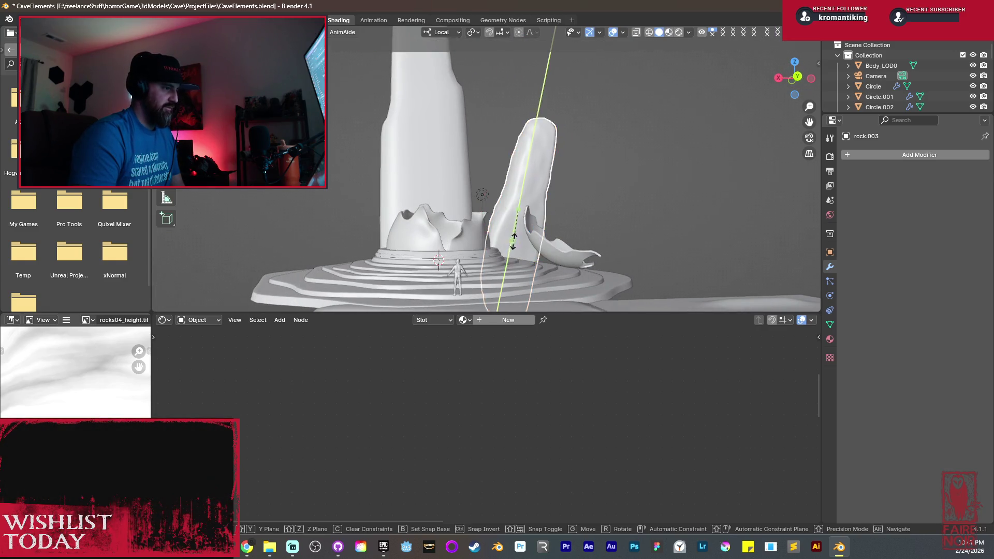
{"action": "left_click", "coordinate": [515, 273]}
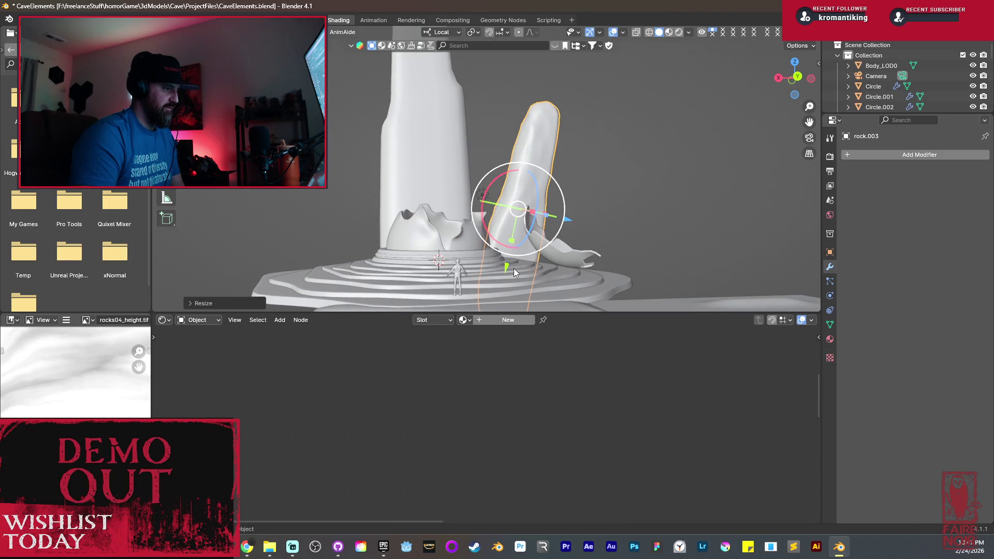
{"action": "left_click_drag", "start_coordinate": [507, 268], "coordinate": [518, 237]}
{"action": "middle_click_drag", "start_coordinate": [518, 237], "coordinate": [566, 256]}
Push the spire's selected base faces along X with a soft-falloff move.
{"action": "key", "text": "Tab"}
{"action": "key", "text": "g"}
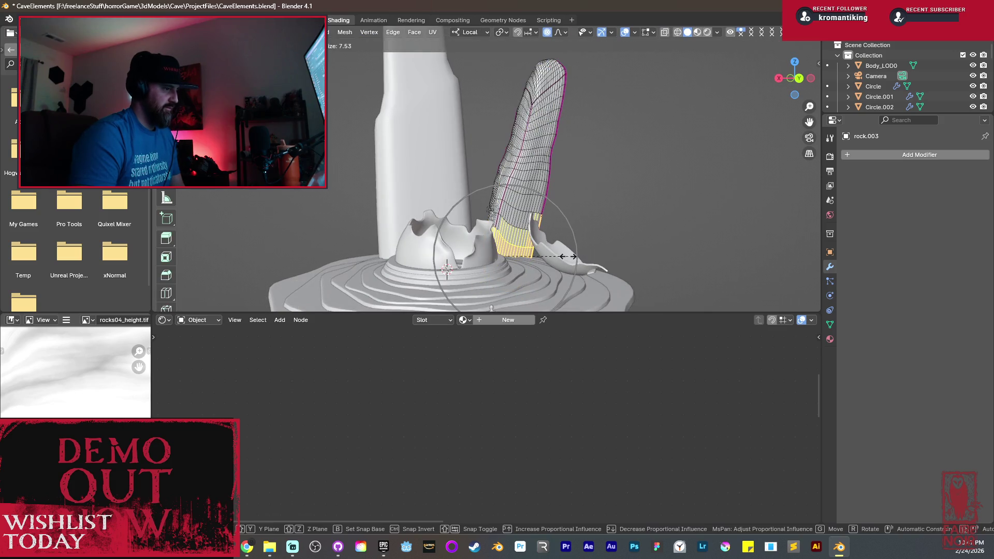
{"action": "scroll", "coordinate": [447, 269], "scroll_direction": "up", "scroll_amount": 2}
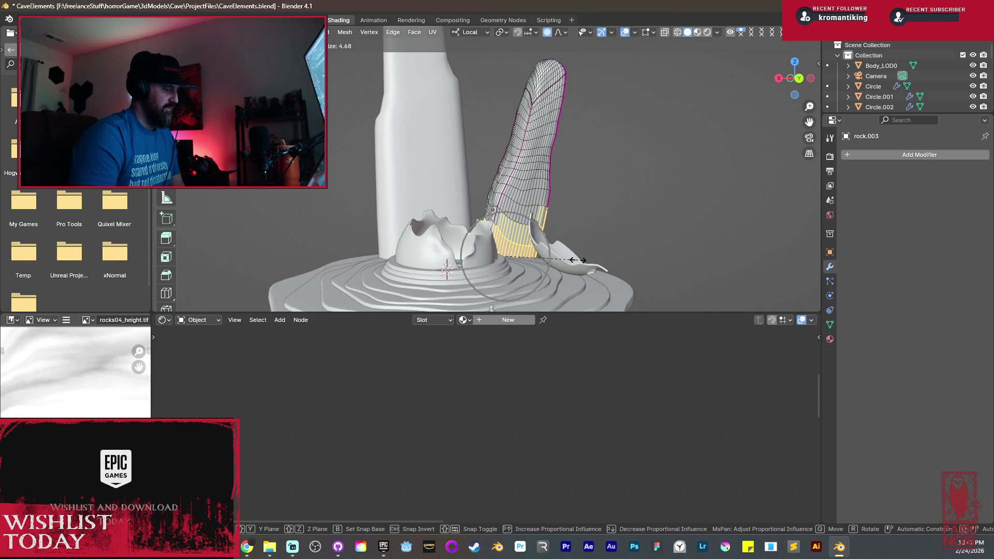
{"action": "key", "text": "x"}
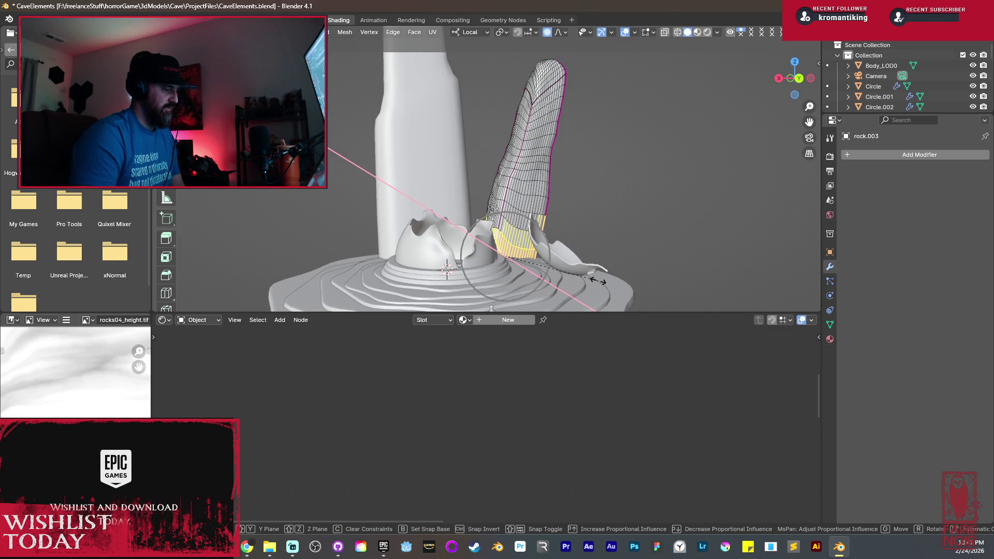
{"action": "key", "text": "y"}
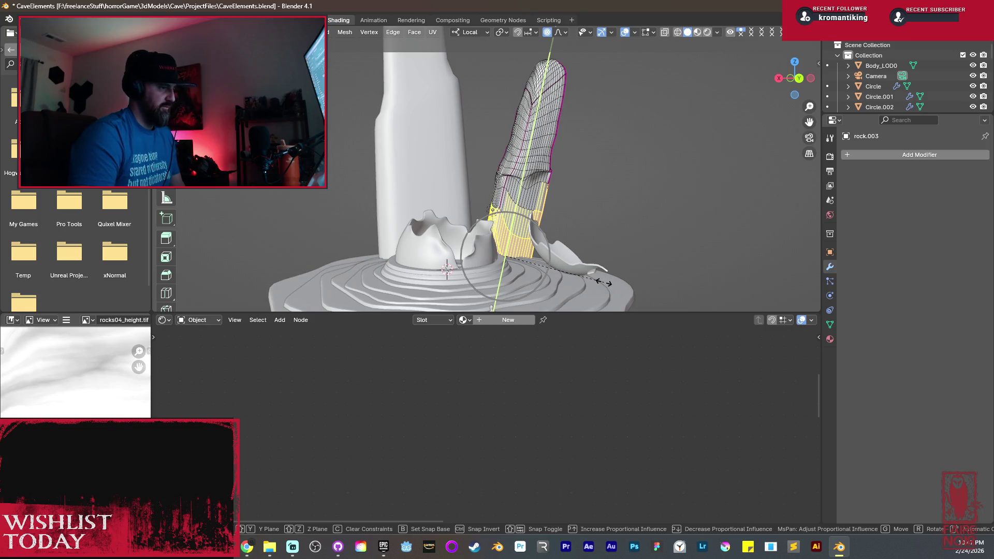
{"action": "key", "text": "y"}
{"action": "key", "text": "x"}
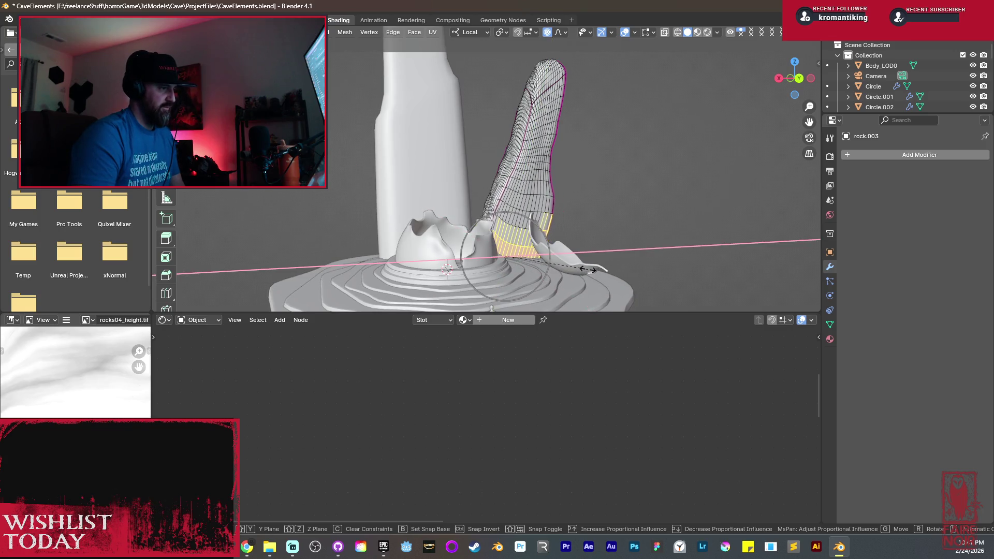
{"action": "left_click", "coordinate": [590, 270]}
{"action": "mouse_move", "coordinate": [589, 270]}
{"action": "middle_mouse_down"}
{"action": "mouse_move", "coordinate": [577, 215]}
{"action": "mouse_move", "coordinate": [576, 252]}
{"action": "mouse_move", "coordinate": [595, 243]}
{"action": "middle_mouse_up"}
Make two more proportional moves on the spire faces, then return to object mode.
{"action": "key", "text": "g"}
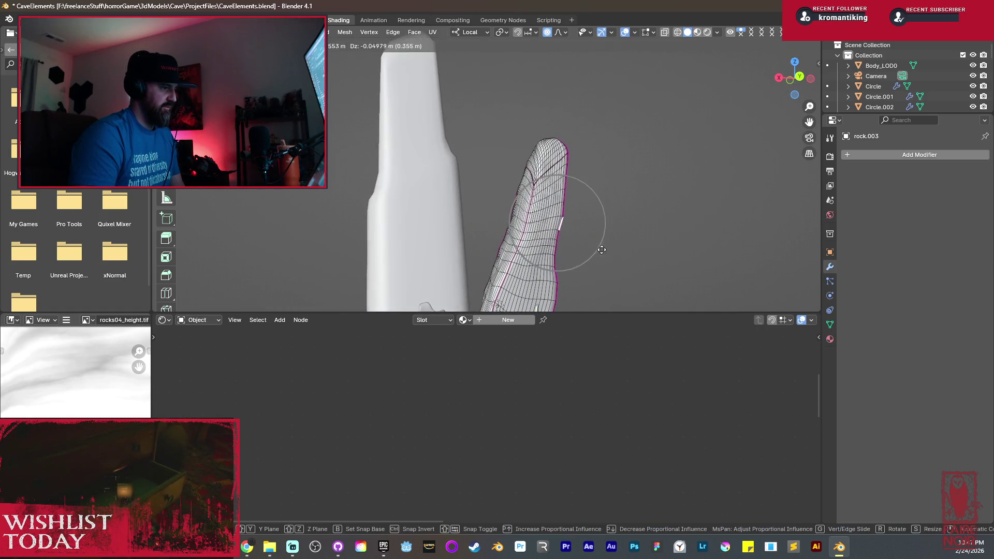
{"action": "left_click", "coordinate": [599, 251]}
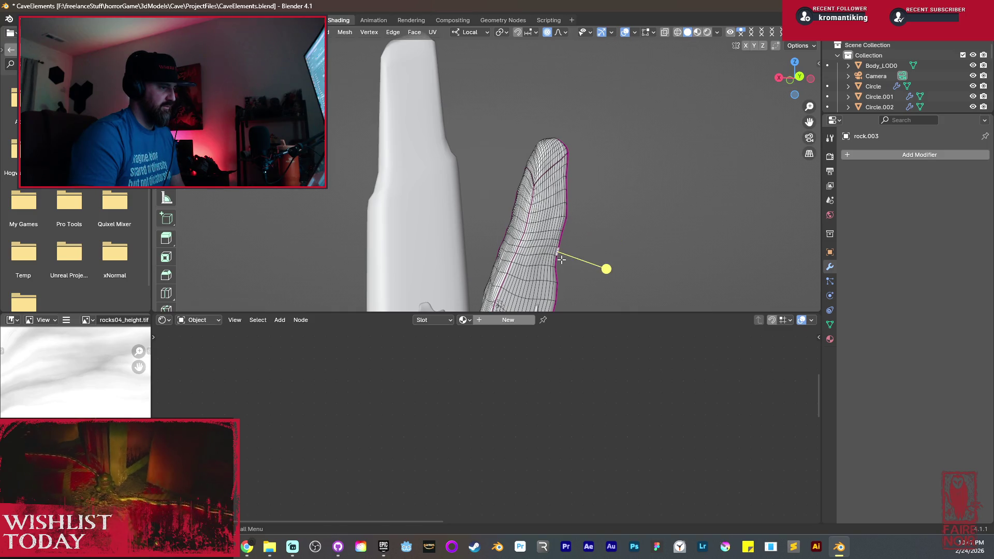
{"action": "key", "text": "g"}
{"action": "left_click", "coordinate": [565, 257]}
{"action": "middle_click_drag", "start_coordinate": [564, 257], "coordinate": [506, 237]}
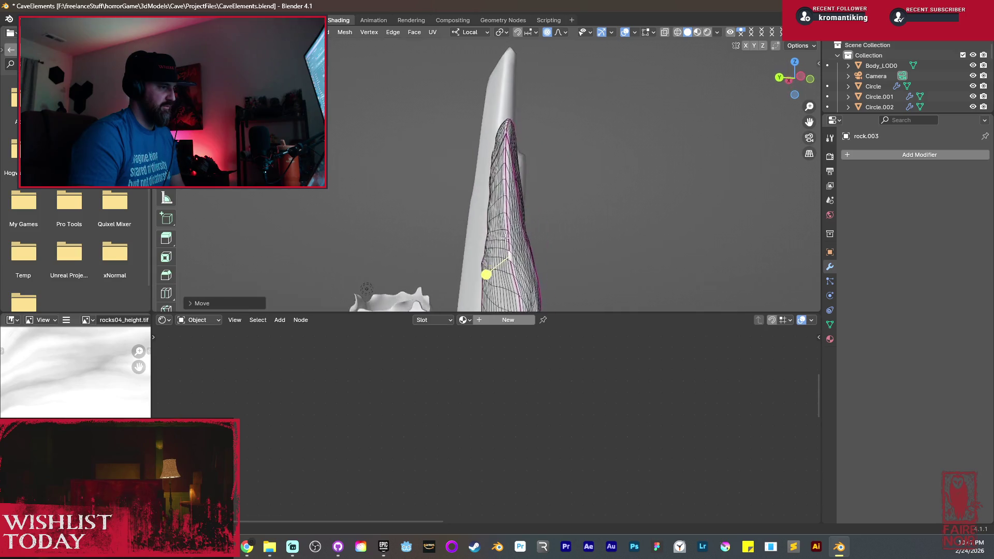
{"action": "scroll", "coordinate": [505, 237], "scroll_direction": "down", "scroll_amount": 5}
{"action": "key", "text": "Tab"}
{"action": "left_click", "coordinate": [502, 232]}
{"action": "scroll", "coordinate": [530, 206], "scroll_direction": "up", "scroll_amount": 3}
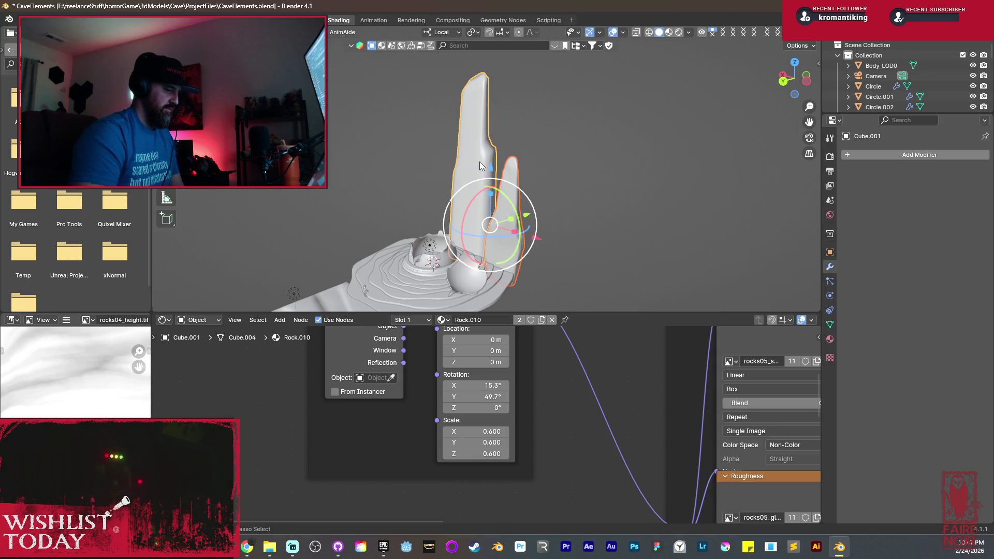
Link the tall rock's material to the spire and preview in Rendered view.
{"action": "key", "text": "ctrl+l"}
{"action": "left_click", "coordinate": [479, 162]}
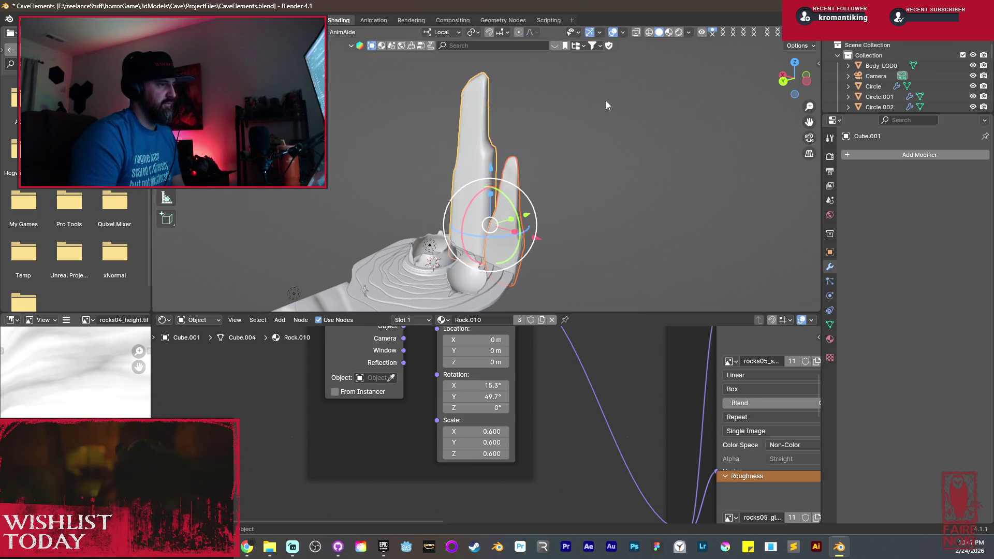
{"action": "left_click", "coordinate": [680, 33]}
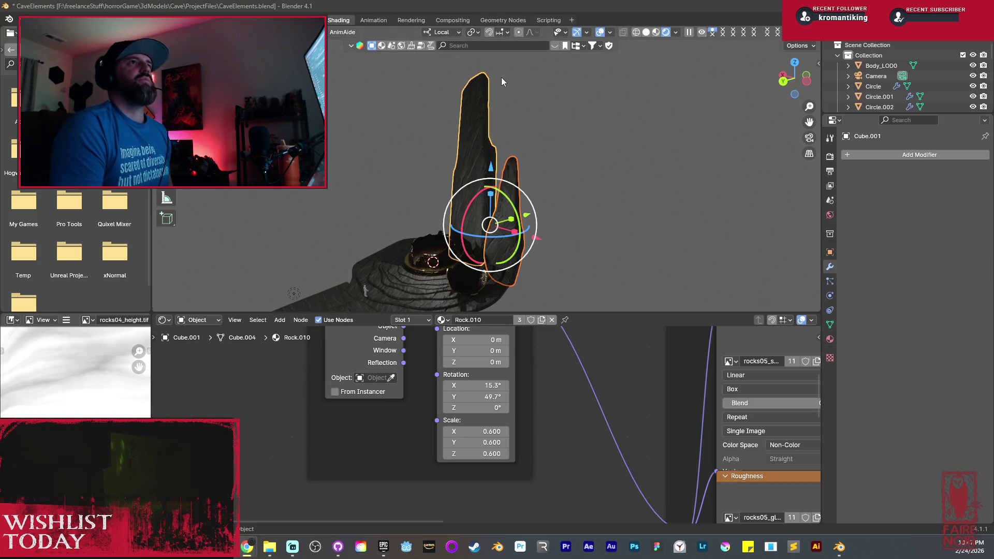
Reposition a scene light and place a duplicate of it near the rocks.
{"action": "key", "text": "alt+a"}
{"action": "mouse_move", "coordinate": [498, 199]}
{"action": "middle_mouse_down"}
{"action": "mouse_move", "coordinate": [517, 234]}
{"action": "mouse_move", "coordinate": [458, 222]}
{"action": "mouse_move", "coordinate": [417, 255]}
{"action": "middle_mouse_up"}
{"action": "left_click", "coordinate": [401, 256]}
{"action": "key", "text": "g"}
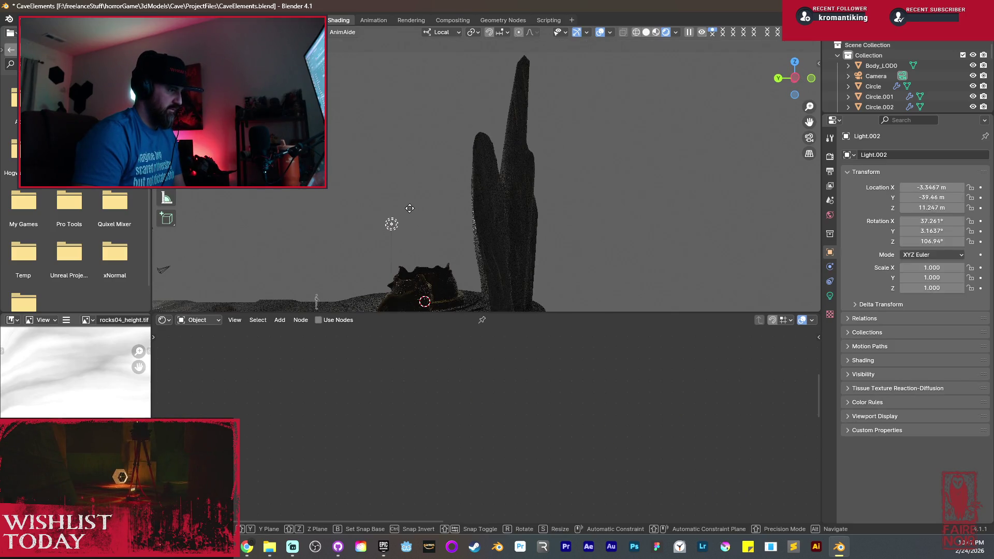
{"action": "left_click", "coordinate": [400, 251]}
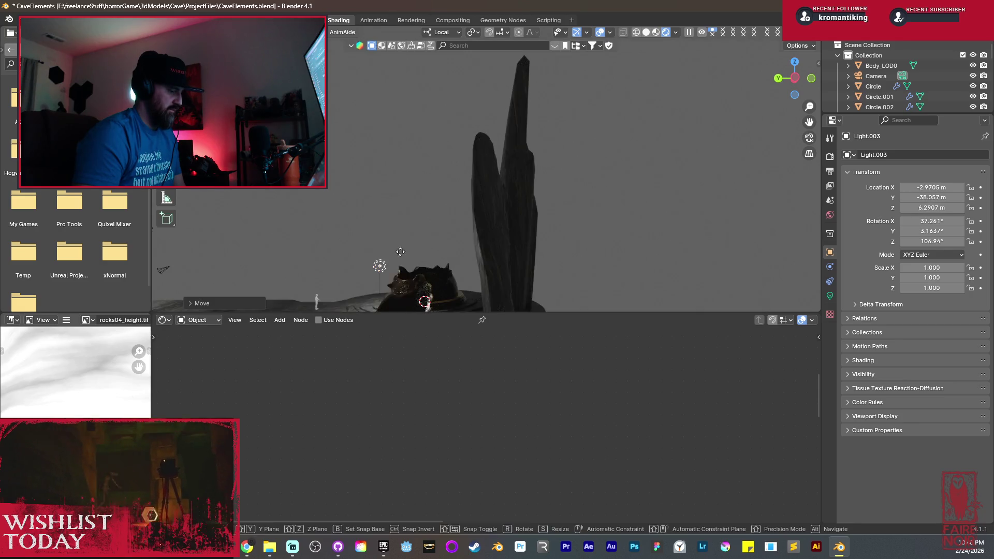
{"action": "key", "text": "shift+d"}
{"action": "left_click", "coordinate": [444, 210]}
Make the spire's material a separate copy, Rock.011, with texture Y rotation 19.1°.
{"action": "mouse_move", "coordinate": [444, 210]}
{"action": "middle_mouse_down"}
{"action": "mouse_move", "coordinate": [563, 221]}
{"action": "mouse_move", "coordinate": [527, 238]}
{"action": "mouse_move", "coordinate": [536, 247]}
{"action": "mouse_move", "coordinate": [542, 170]}
{"action": "middle_mouse_up"}
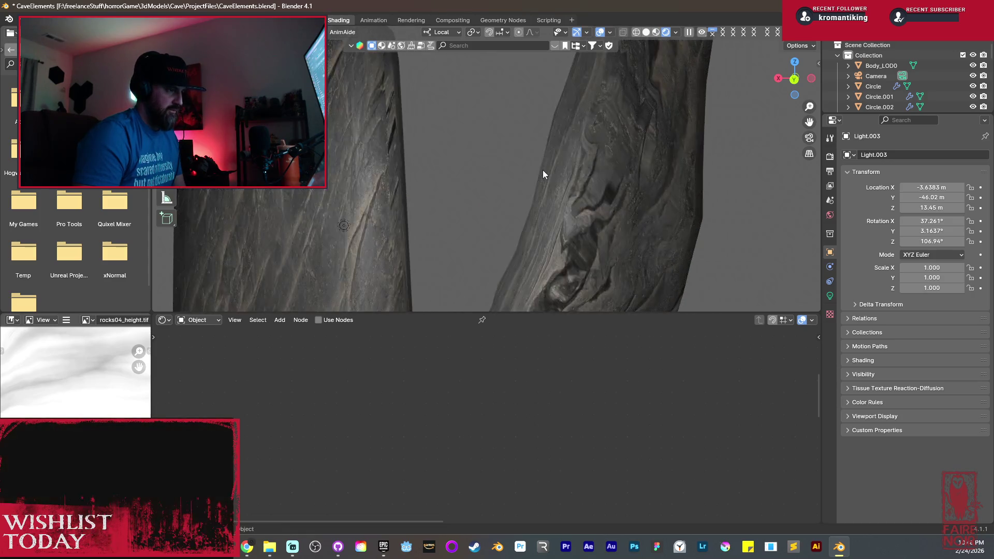
{"action": "scroll", "coordinate": [554, 172], "scroll_direction": "down", "scroll_amount": 2}
{"action": "left_click", "coordinate": [561, 213]}
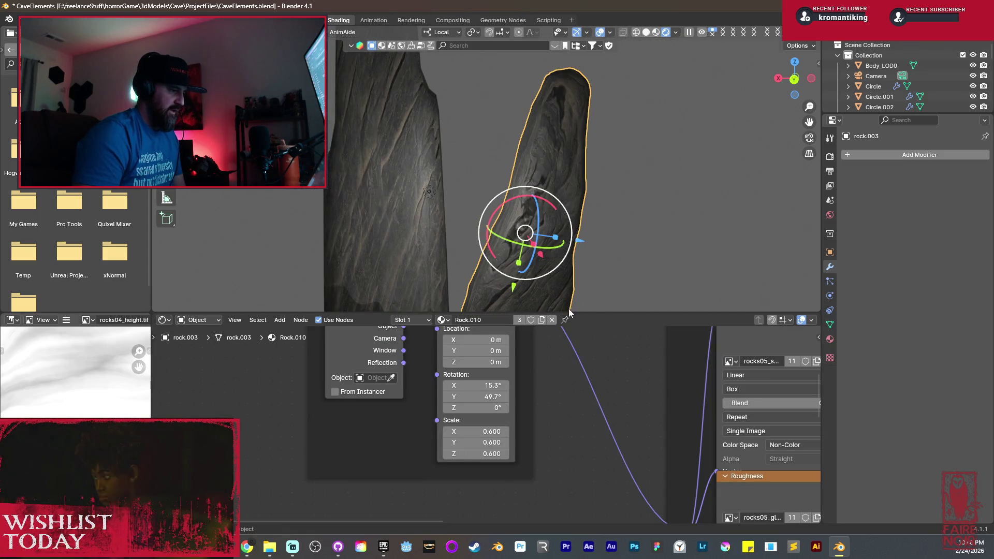
{"action": "left_click", "coordinate": [520, 319]}
{"action": "left_click_drag", "start_coordinate": [482, 397], "coordinate": [404, 397]}
{"action": "mouse_move", "coordinate": [544, 207]}
{"action": "middle_mouse_down"}
{"action": "mouse_move", "coordinate": [575, 212]}
{"action": "mouse_move", "coordinate": [579, 231]}
{"action": "mouse_move", "coordinate": [530, 181]}
{"action": "mouse_move", "coordinate": [533, 195]}
{"action": "middle_mouse_up"}
Frame the whole cave scene and save the file.
{"action": "key", "text": "h"}
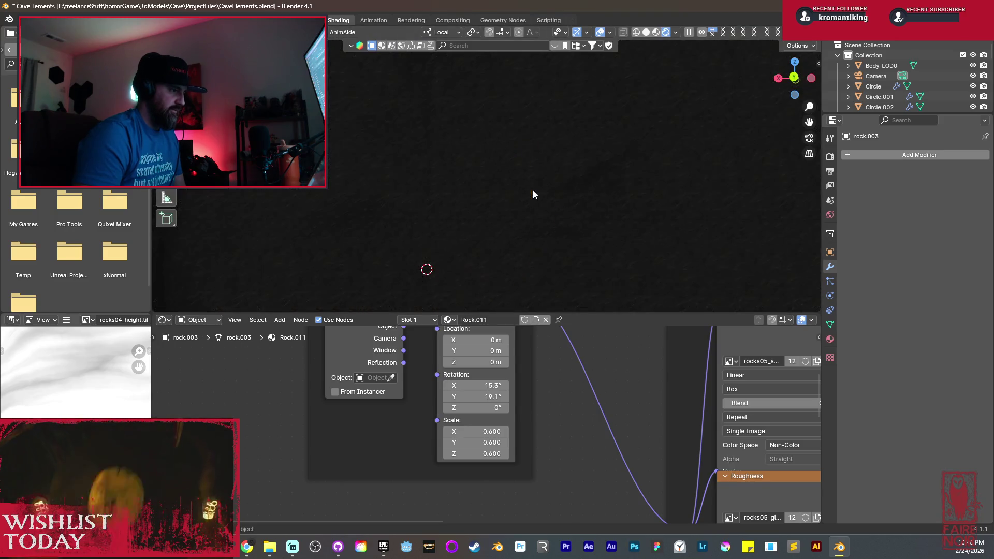
{"action": "key", "text": "KP_Divide"}
{"action": "mouse_move", "coordinate": [507, 249]}
{"action": "middle_mouse_down"}
{"action": "mouse_move", "coordinate": [583, 262]}
{"action": "mouse_move", "coordinate": [641, 223]}
{"action": "mouse_move", "coordinate": [548, 230]}
{"action": "mouse_move", "coordinate": [469, 189]}
{"action": "middle_mouse_up"}
{"action": "mouse_move", "coordinate": [525, 217]}
{"action": "middle_mouse_down"}
{"action": "mouse_move", "coordinate": [425, 230]}
{"action": "mouse_move", "coordinate": [392, 248]}
{"action": "mouse_move", "coordinate": [448, 234]}
{"action": "mouse_move", "coordinate": [549, 244]}
{"action": "mouse_move", "coordinate": [454, 165]}
{"action": "mouse_move", "coordinate": [445, 180]}
{"action": "middle_mouse_up"}
{"action": "scroll", "coordinate": [457, 235], "scroll_direction": "up", "scroll_amount": 3}
{"action": "key", "text": "ctrl+s"}
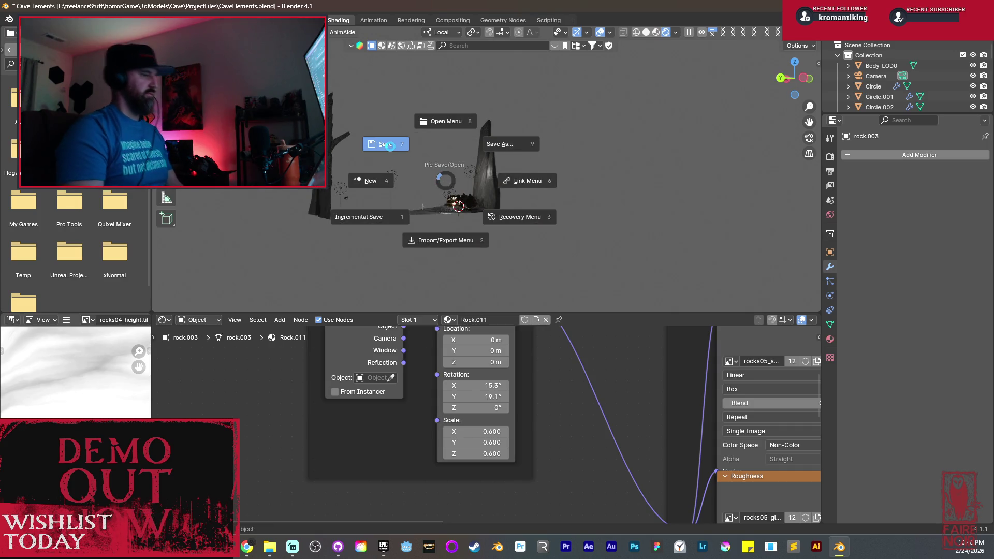
{"action": "left_click", "coordinate": [390, 145]}
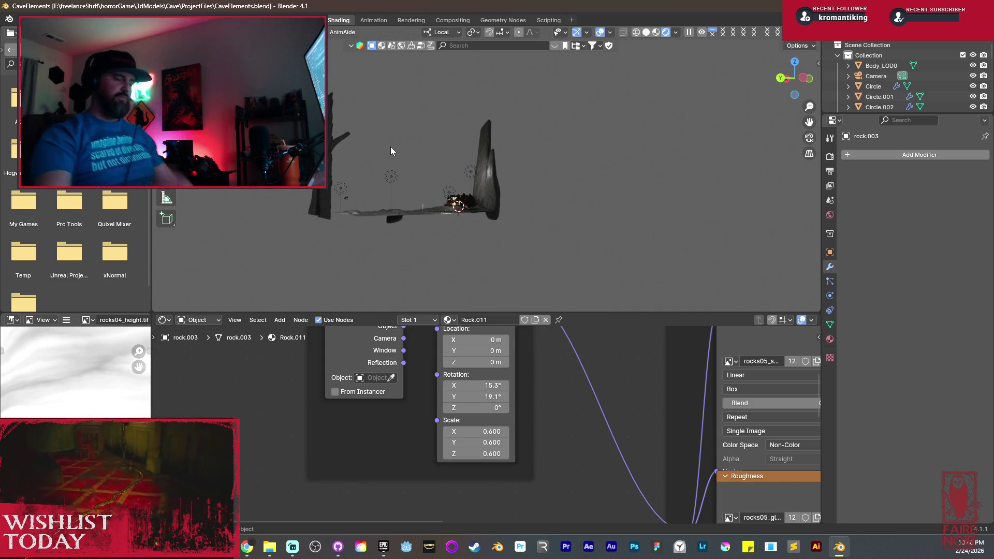
Zoom down into the crown basin and open the Circle disc for mesh editing.
{"action": "scroll", "coordinate": [426, 160], "scroll_direction": "up", "scroll_amount": 4}
{"action": "mouse_move", "coordinate": [476, 205]}
{"action": "middle_mouse_down"}
{"action": "mouse_move", "coordinate": [585, 213]}
{"action": "mouse_move", "coordinate": [535, 166]}
{"action": "middle_mouse_up"}
{"action": "scroll", "coordinate": [533, 197], "scroll_direction": "up", "scroll_amount": 4}
{"action": "mouse_move", "coordinate": [524, 221]}
{"action": "middle_mouse_down"}
{"action": "mouse_move", "coordinate": [590, 235]}
{"action": "mouse_move", "coordinate": [539, 252]}
{"action": "mouse_move", "coordinate": [510, 187]}
{"action": "mouse_move", "coordinate": [417, 262]}
{"action": "middle_mouse_up"}
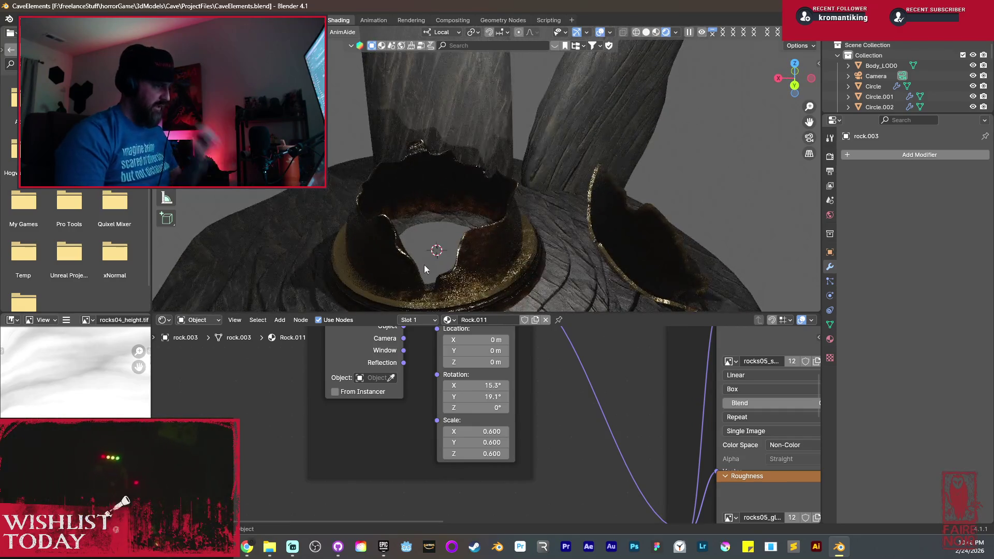
{"action": "mouse_move", "coordinate": [494, 206]}
{"action": "middle_mouse_down"}
{"action": "mouse_move", "coordinate": [483, 247]}
{"action": "mouse_move", "coordinate": [519, 183]}
{"action": "mouse_move", "coordinate": [583, 152]}
{"action": "mouse_move", "coordinate": [555, 181]}
{"action": "mouse_move", "coordinate": [518, 188]}
{"action": "mouse_move", "coordinate": [586, 162]}
{"action": "mouse_move", "coordinate": [442, 194]}
{"action": "mouse_move", "coordinate": [453, 129]}
{"action": "middle_mouse_up"}
{"action": "left_click", "coordinate": [453, 126]}
{"action": "key", "text": "Tab"}
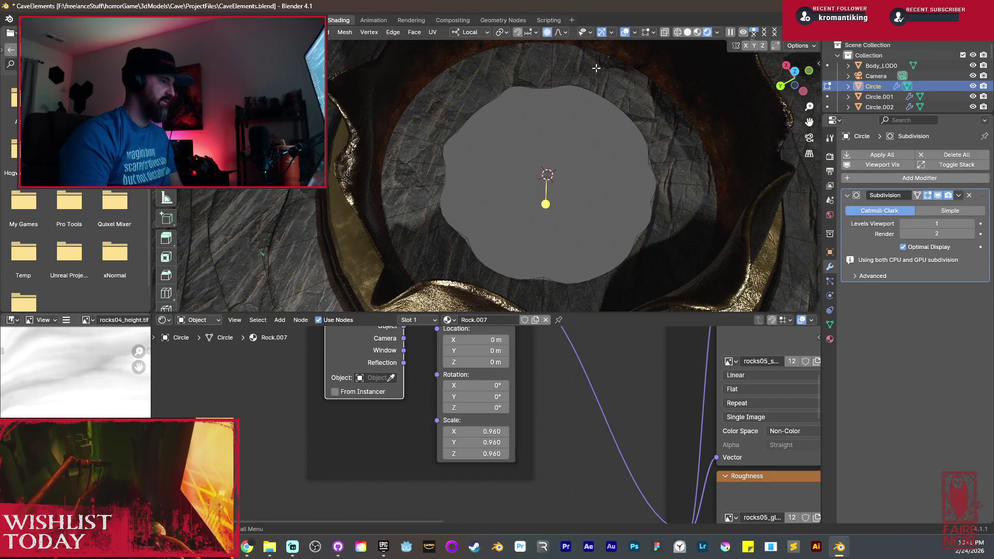
In Solid shading, proportionally scale up the Circle disc's inner edge loop.
{"action": "left_click", "coordinate": [687, 34]}
{"action": "middle_click_drag", "start_coordinate": [544, 177], "coordinate": [513, 212]}
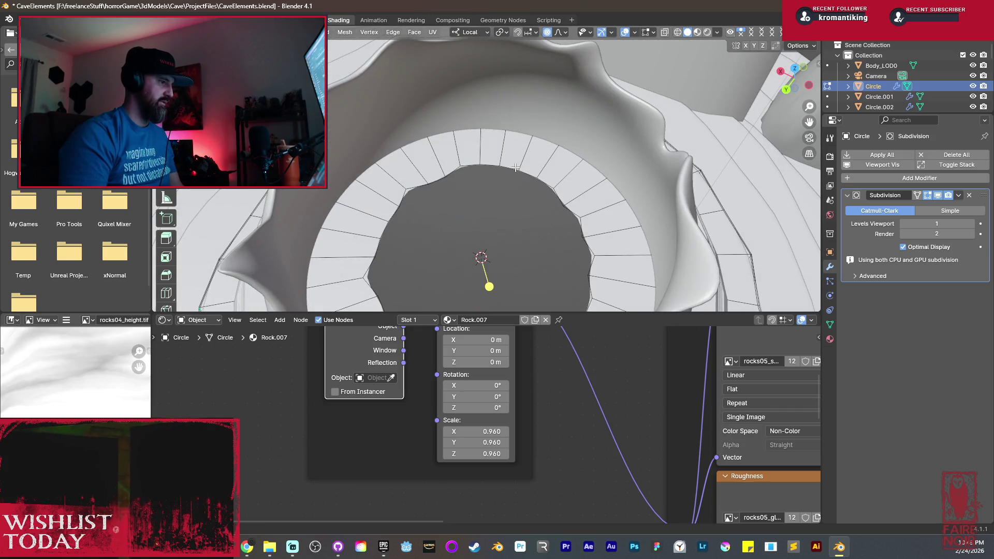
{"action": "key", "text": "s"}
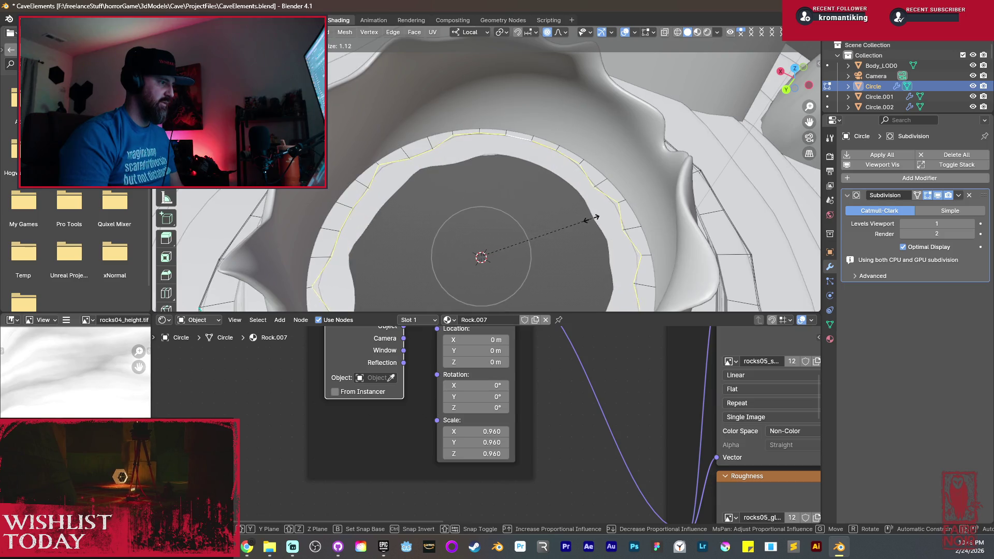
{"action": "left_click", "coordinate": [592, 219]}
{"action": "mouse_move", "coordinate": [592, 219]}
{"action": "middle_mouse_down"}
{"action": "mouse_move", "coordinate": [575, 226]}
{"action": "mouse_move", "coordinate": [581, 236]}
{"action": "mouse_move", "coordinate": [512, 164]}
{"action": "middle_mouse_up"}
{"action": "scroll", "coordinate": [573, 227], "scroll_direction": "down", "scroll_amount": 2}
{"action": "scroll", "coordinate": [581, 235], "scroll_direction": "up", "scroll_amount": 2}
{"action": "left_click", "coordinate": [513, 163]}
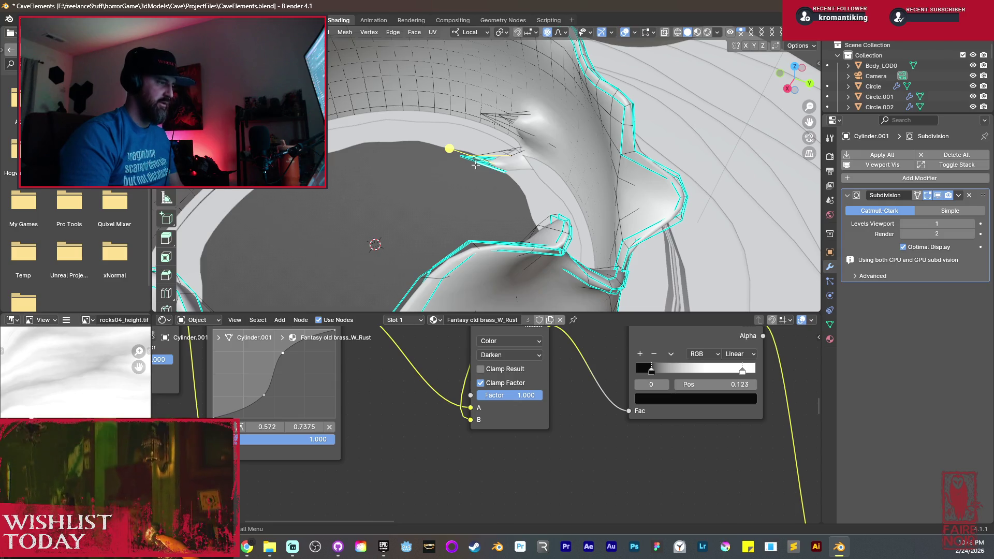
Grow the face selection on the basin's inner wall and re-aim the nearby spot light.
{"action": "key", "text": "ctrl+KP_Add"}
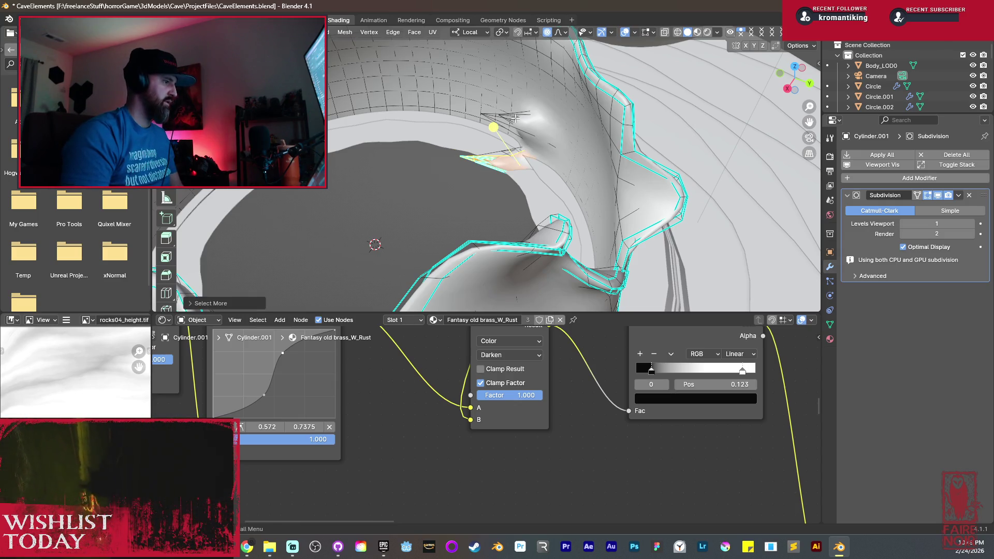
{"action": "middle_click_drag", "start_coordinate": [483, 114], "coordinate": [512, 142]}
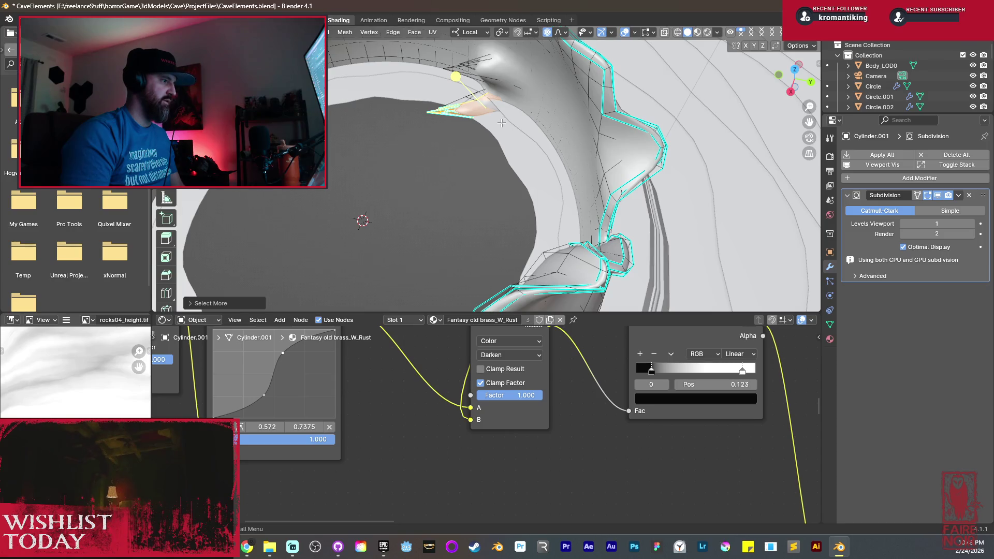
{"action": "middle_click_drag", "start_coordinate": [461, 63], "coordinate": [525, 133]}
{"action": "scroll", "coordinate": [518, 128], "scroll_direction": "up", "scroll_amount": 3, "text": "ctrl"}
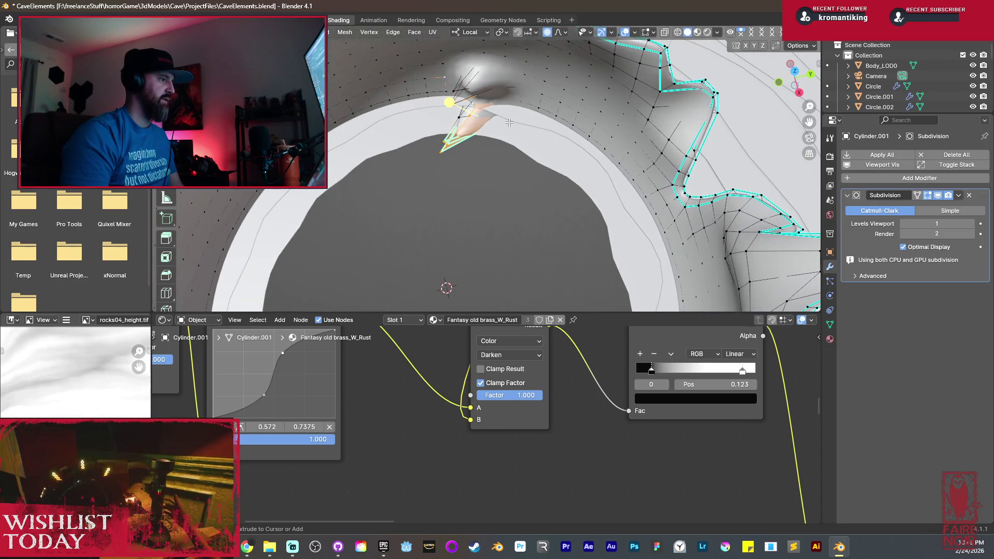
{"action": "left_click", "coordinate": [458, 91]}
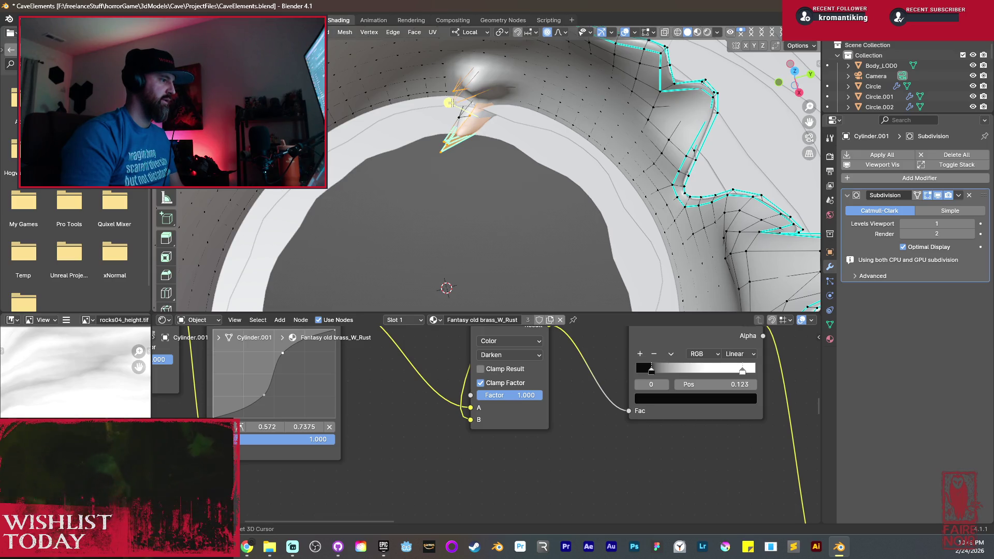
{"action": "mouse_move", "coordinate": [469, 141]}
{"action": "middle_mouse_down"}
{"action": "mouse_move", "coordinate": [451, 173]}
{"action": "mouse_move", "coordinate": [535, 231]}
{"action": "mouse_move", "coordinate": [383, 146]}
{"action": "mouse_move", "coordinate": [255, 231]}
{"action": "mouse_move", "coordinate": [588, 255]}
{"action": "mouse_move", "coordinate": [495, 246]}
{"action": "middle_mouse_up"}
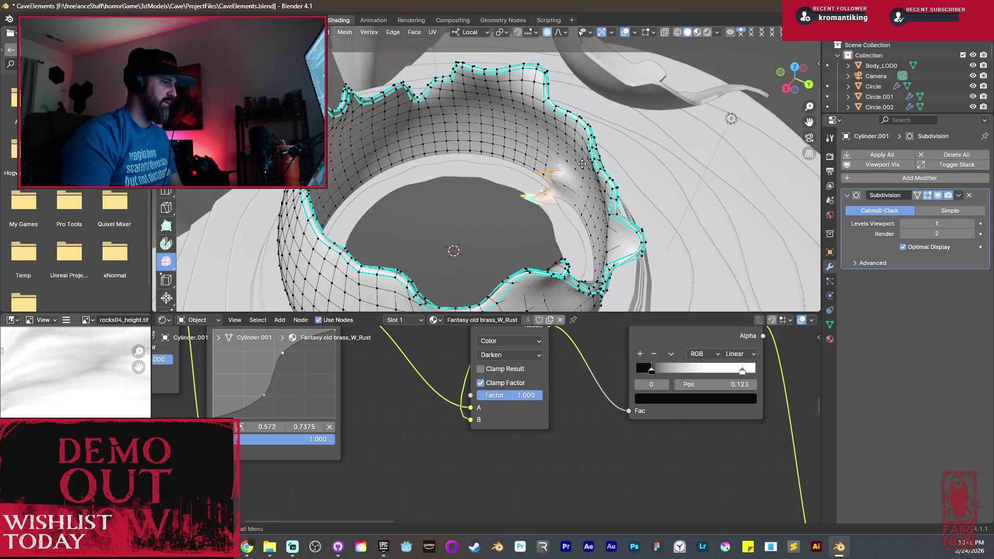
{"action": "right_click", "coordinate": [664, 173]}
{"action": "mouse_move", "coordinate": [663, 173]}
{"action": "middle_mouse_down"}
{"action": "mouse_move", "coordinate": [556, 230]}
{"action": "mouse_move", "coordinate": [699, 216]}
{"action": "middle_mouse_up"}
{"action": "left_click_drag", "start_coordinate": [632, 185], "coordinate": [342, 221]}
{"action": "left_click_drag", "start_coordinate": [568, 214], "coordinate": [569, 213]}
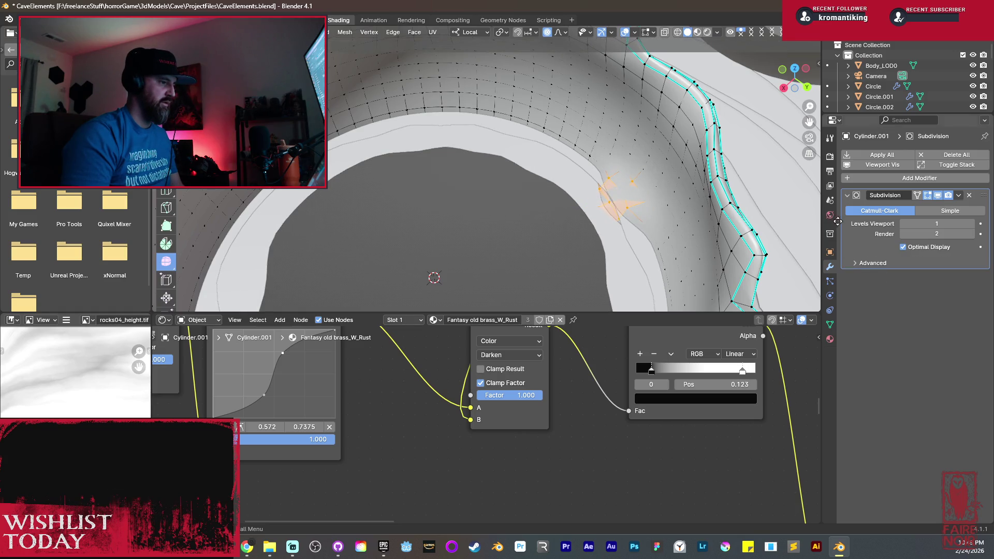
Smooth the selected basin-wall vertices and return to object mode.
{"action": "key", "text": "shift+r"}
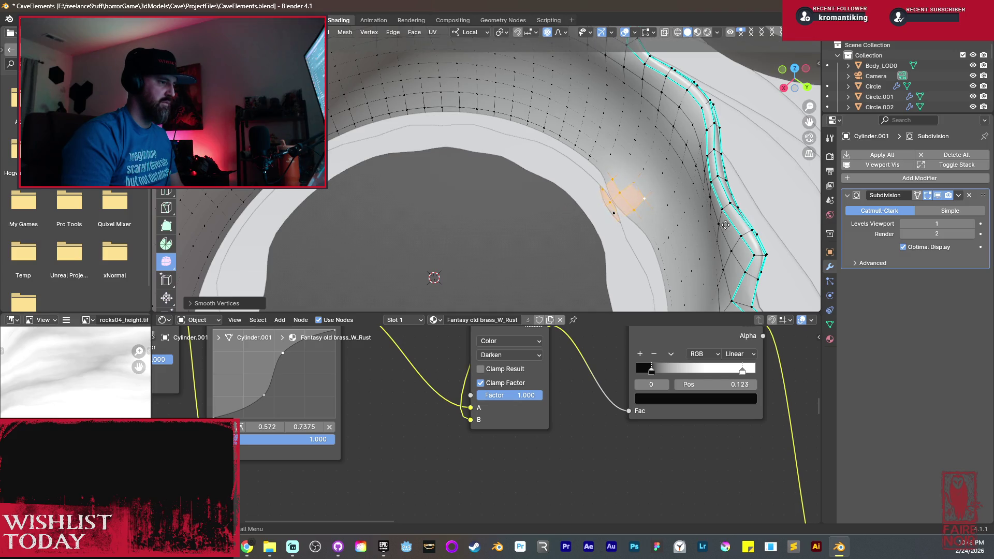
{"action": "key", "text": "Escape"}
{"action": "key", "text": "ctrl+z"}
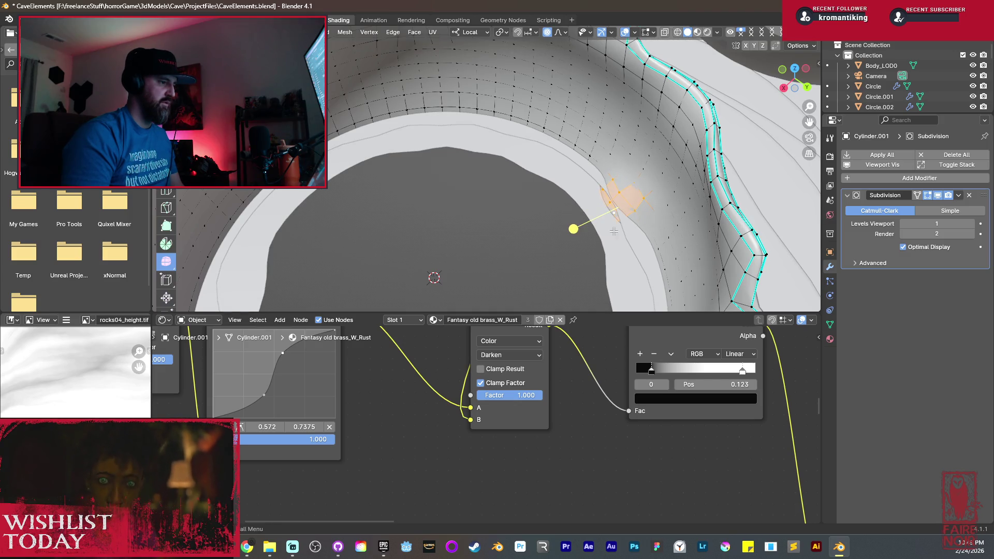
{"action": "key", "text": "ctrl+shift+z"}
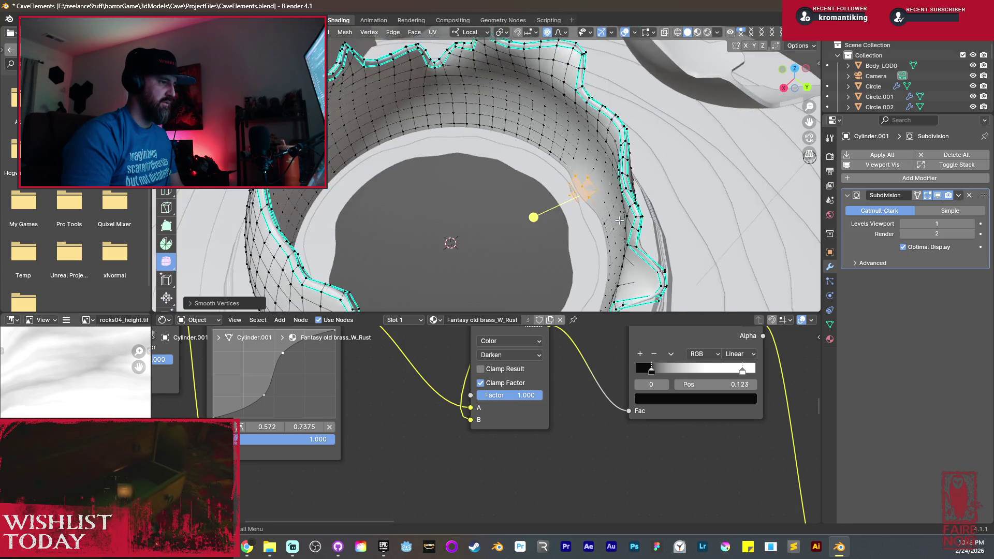
{"action": "scroll", "coordinate": [761, 240], "scroll_direction": "down", "scroll_amount": 5}
{"action": "mouse_move", "coordinate": [762, 240]}
{"action": "middle_mouse_down"}
{"action": "mouse_move", "coordinate": [561, 234]}
{"action": "mouse_move", "coordinate": [568, 258]}
{"action": "middle_mouse_up"}
{"action": "key", "text": "Tab"}
{"action": "key", "text": "shift+a"}
Add a UV sphere and scale it up to fill the cup.
{"action": "mouse_move", "coordinate": [566, 259]}
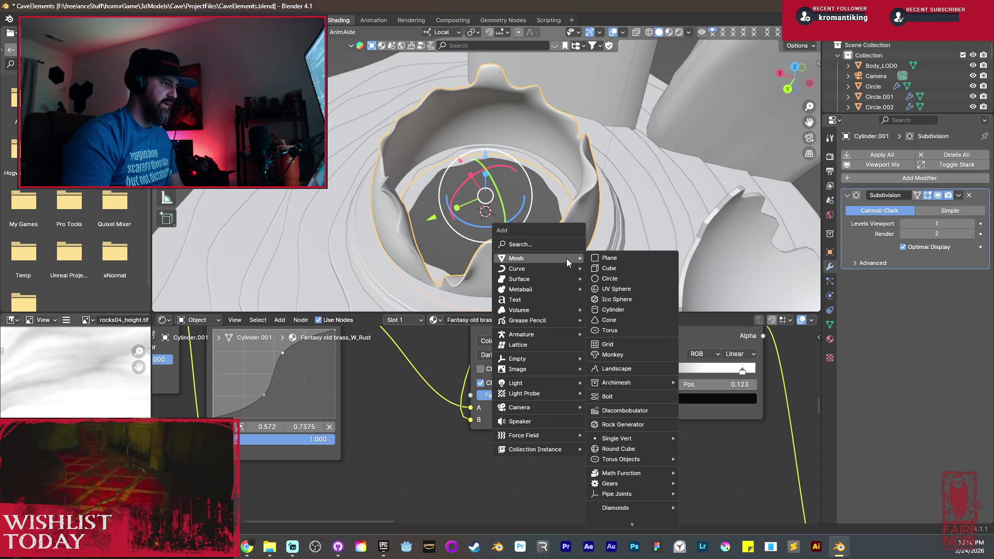
{"action": "left_click", "coordinate": [640, 290]}
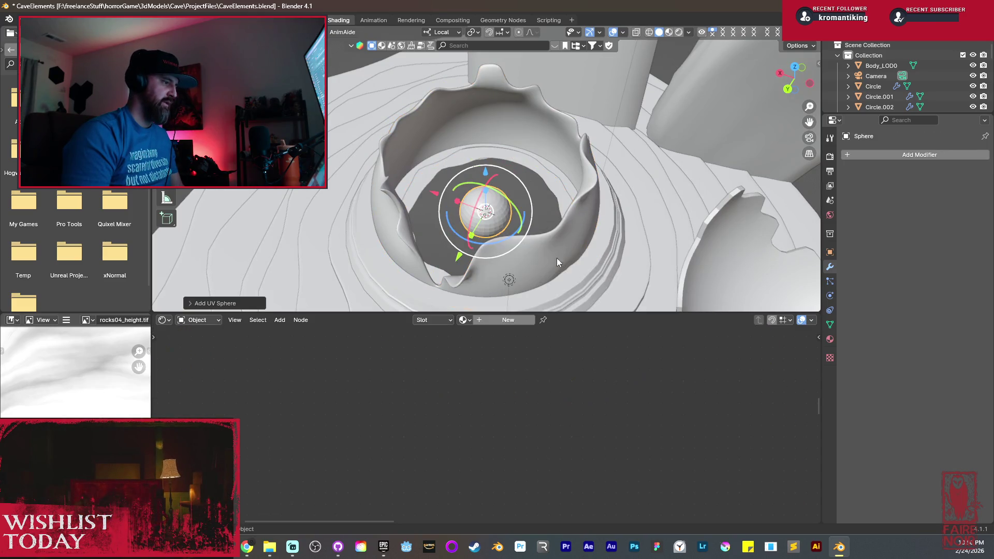
{"action": "key", "text": "s"}
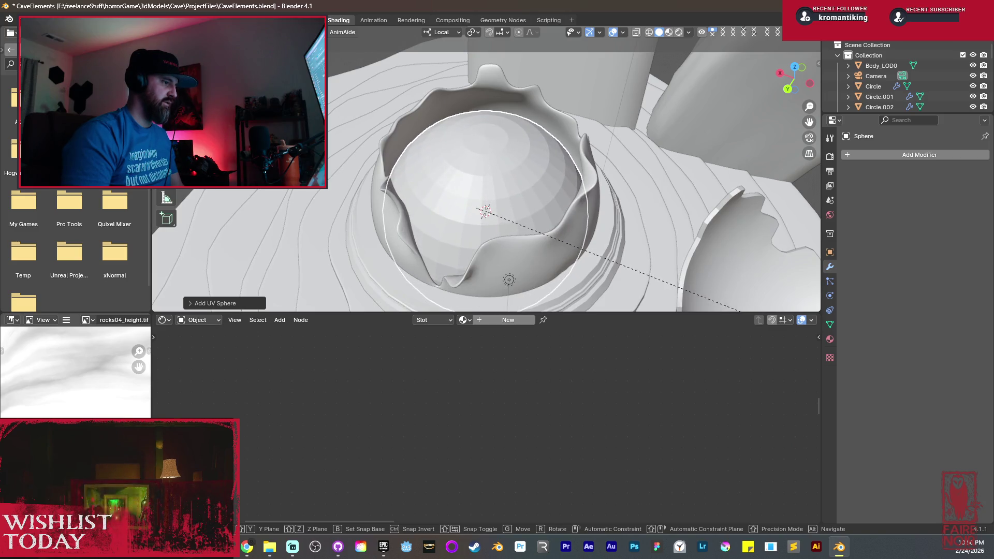
{"action": "key", "text": "Return"}
{"action": "key", "text": "KP_Divide"}
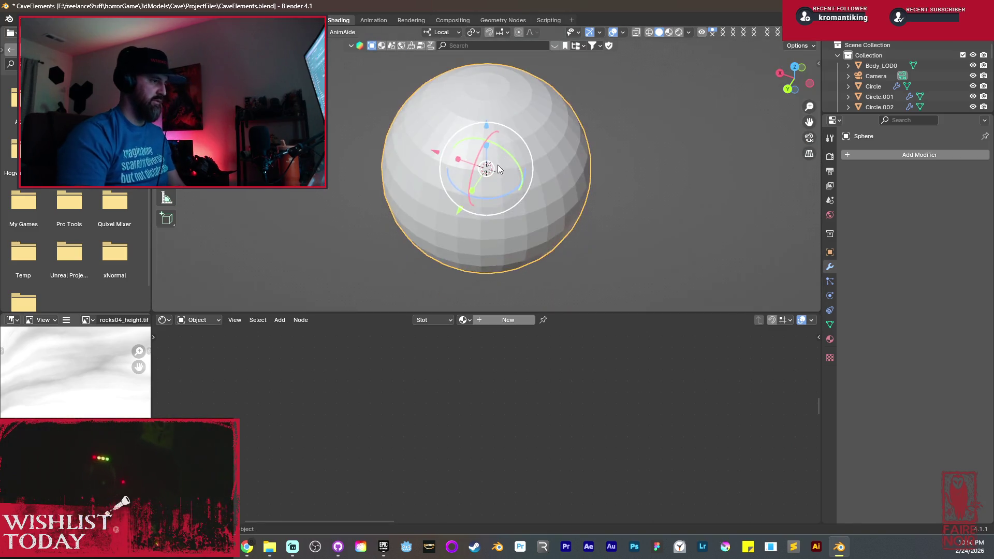
Delete the sphere's upper half in front X-ray view, leaving a hemisphere.
{"action": "key", "text": "Tab"}
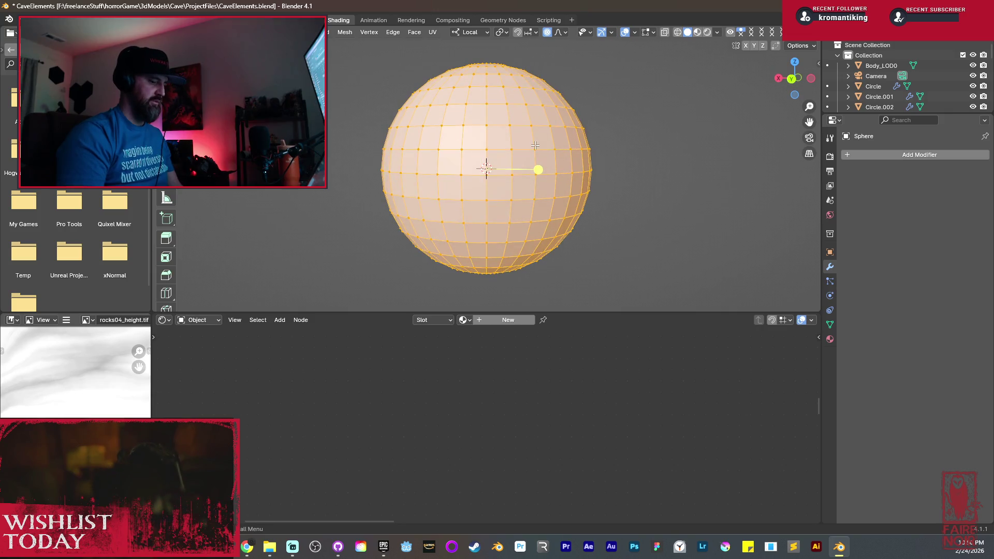
{"action": "key", "text": "KP_1"}
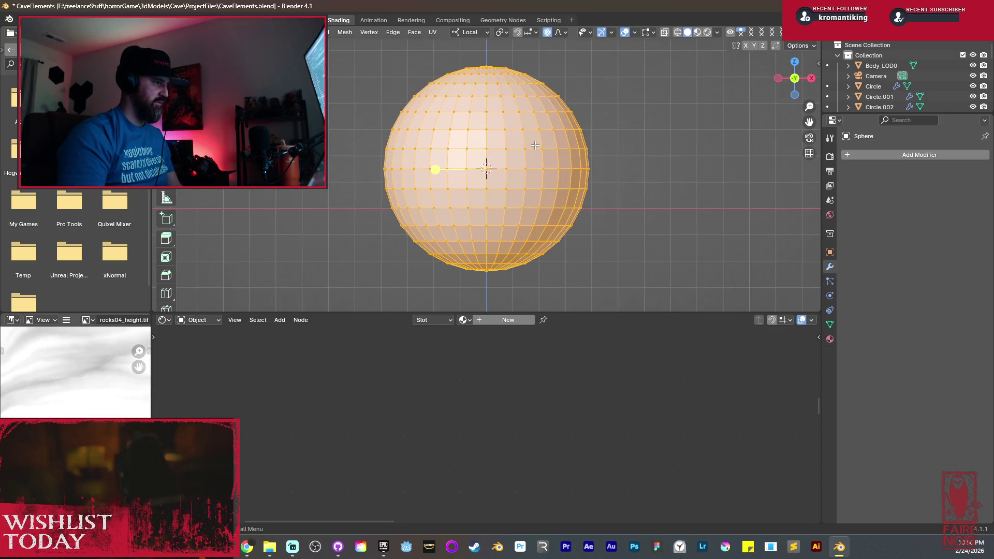
{"action": "key", "text": "alt+a"}
{"action": "key", "text": "shift+z"}
{"action": "mouse_move", "coordinate": [357, 48]}
{"action": "left_mouse_down"}
{"action": "mouse_move", "coordinate": [621, 151]}
{"action": "mouse_move", "coordinate": [638, 174]}
{"action": "left_mouse_up"}
{"action": "key", "text": "x"}
{"action": "left_click", "coordinate": [575, 132]}
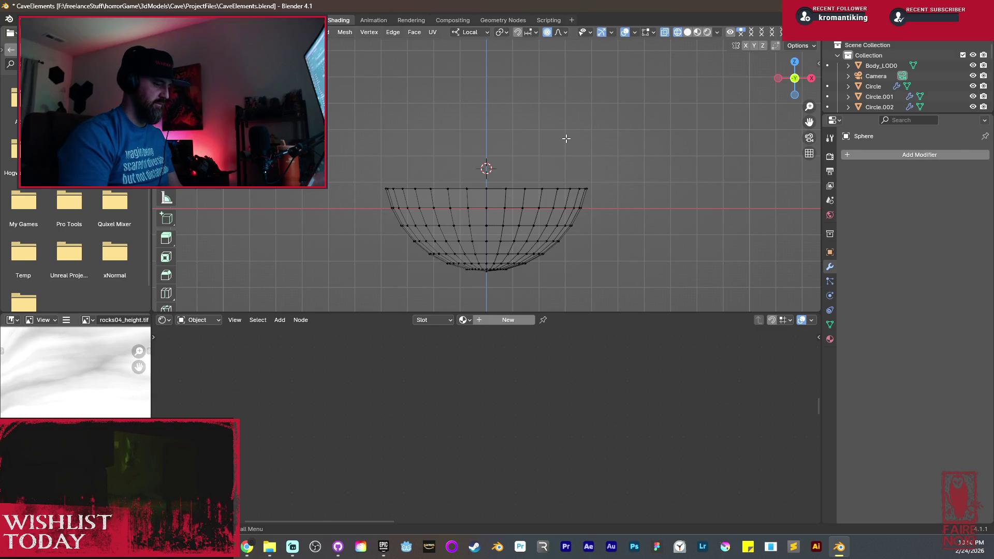
{"action": "key", "text": "KP_Divide"}
{"action": "key", "text": "shift+z"}
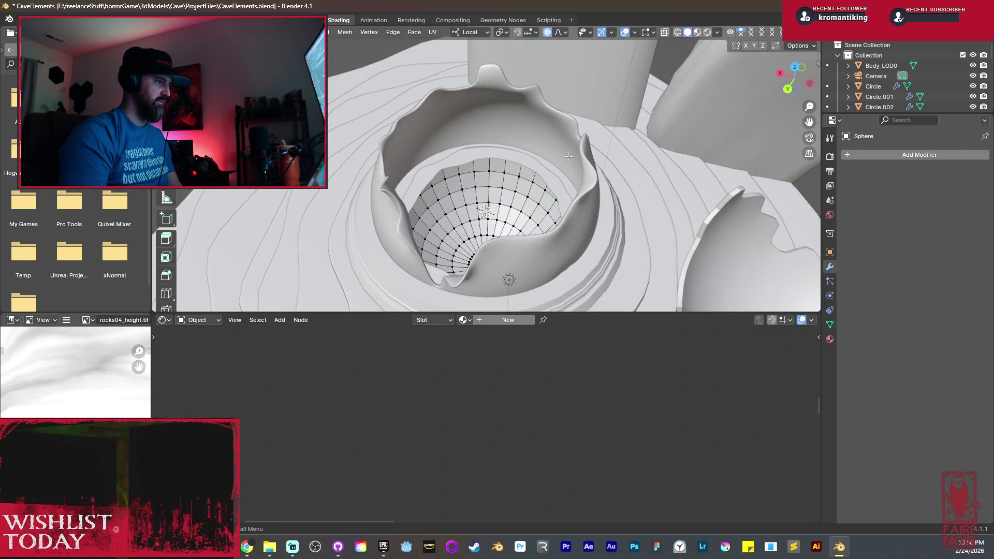
Lower the hemisphere along Z into the cup's interior.
{"action": "middle_click_drag", "start_coordinate": [571, 154], "coordinate": [551, 203]}
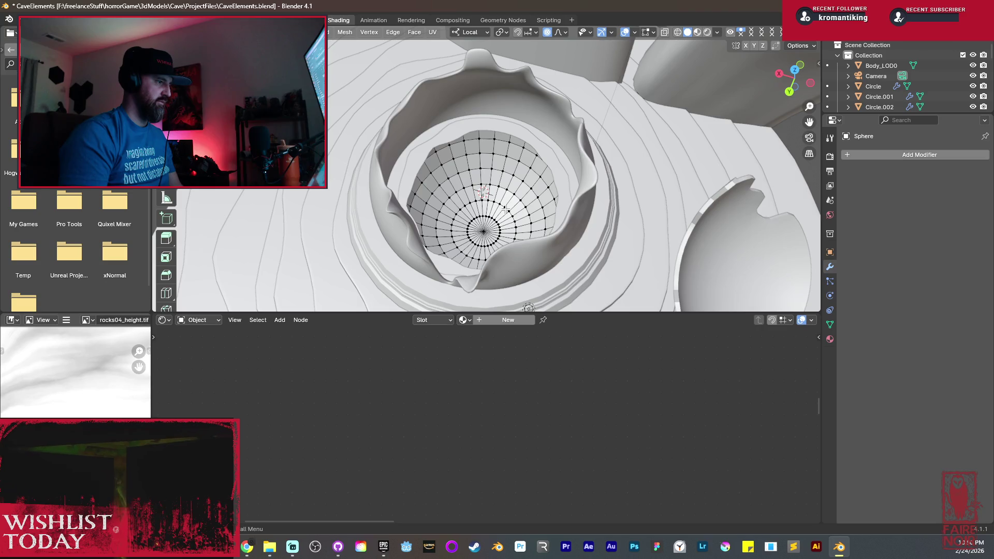
{"action": "key", "text": "Tab"}
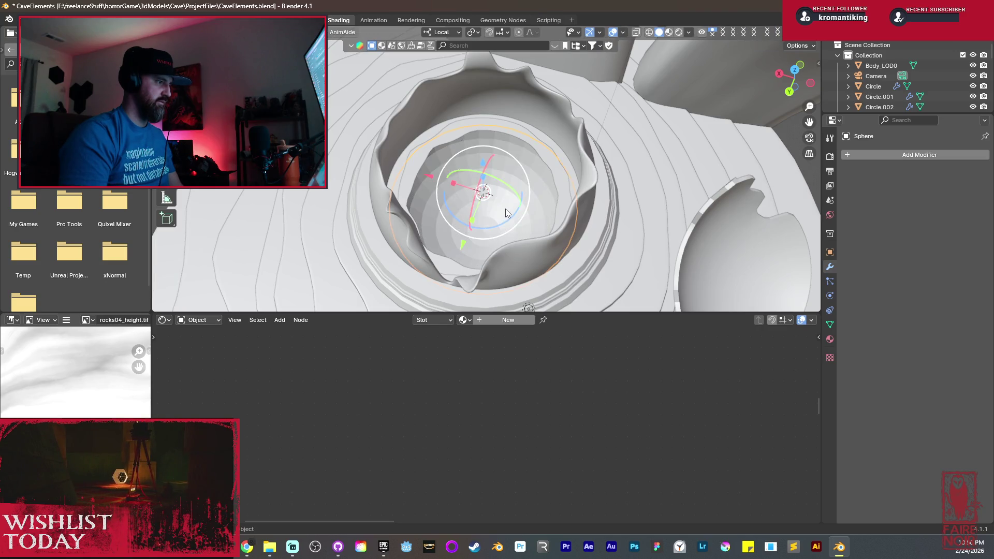
{"action": "key", "text": "g"}
{"action": "key", "text": "z"}
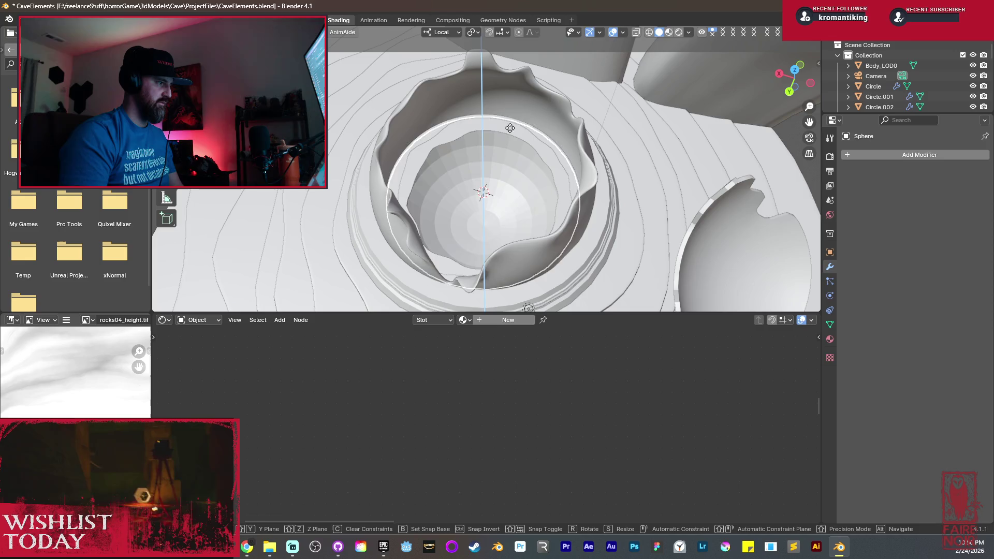
{"action": "left_click", "coordinate": [523, 309]}
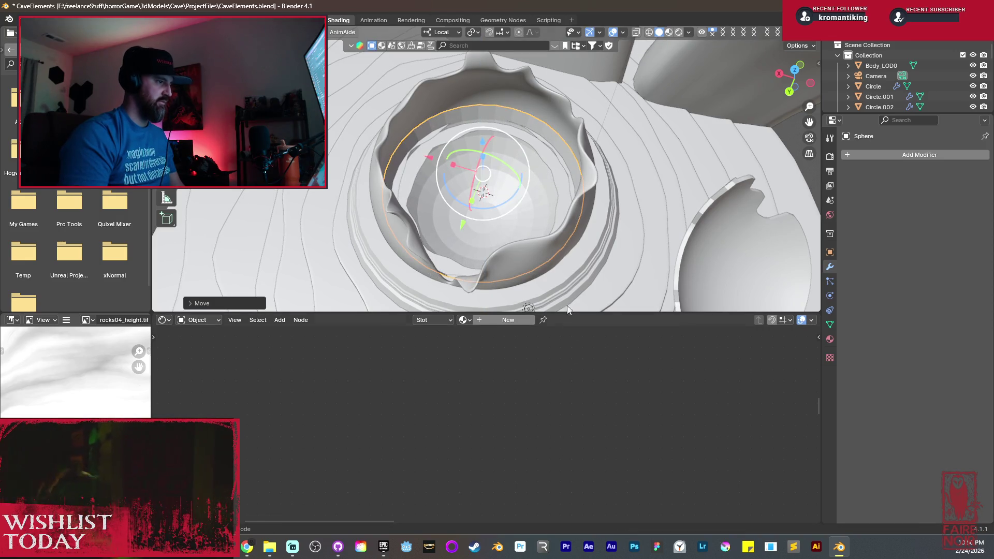
{"action": "left_click", "coordinate": [562, 206]}
{"action": "key", "text": "Tab"}
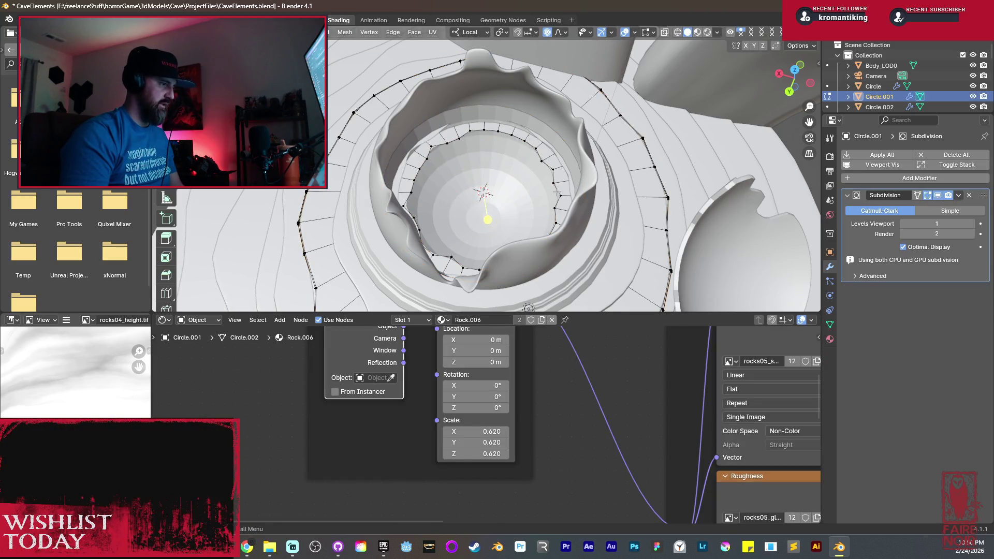
Widen the rock base's inner edge loop with a proportional scale.
{"action": "left_click", "coordinate": [557, 192], "text": "alt"}
{"action": "key", "text": "s"}
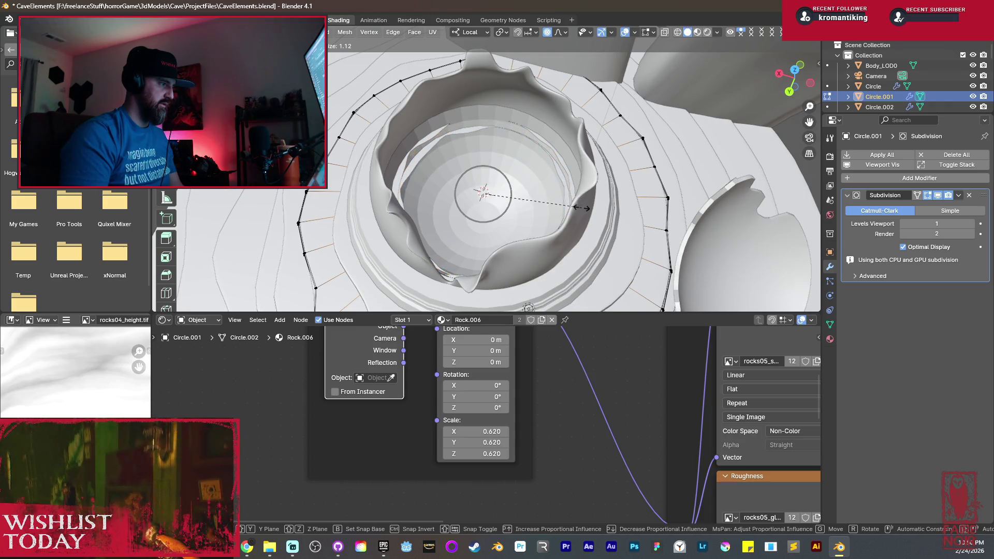
{"action": "left_click", "coordinate": [588, 221]}
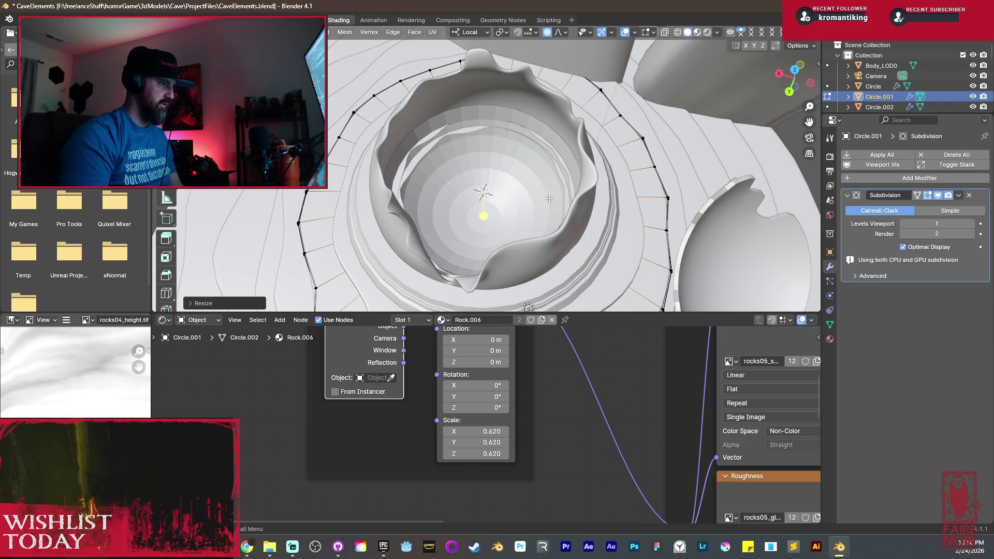
{"action": "key", "text": "Tab"}
Scale the hemisphere up to a larger size.
{"action": "left_click", "coordinate": [568, 222]}
{"action": "key", "text": "s"}
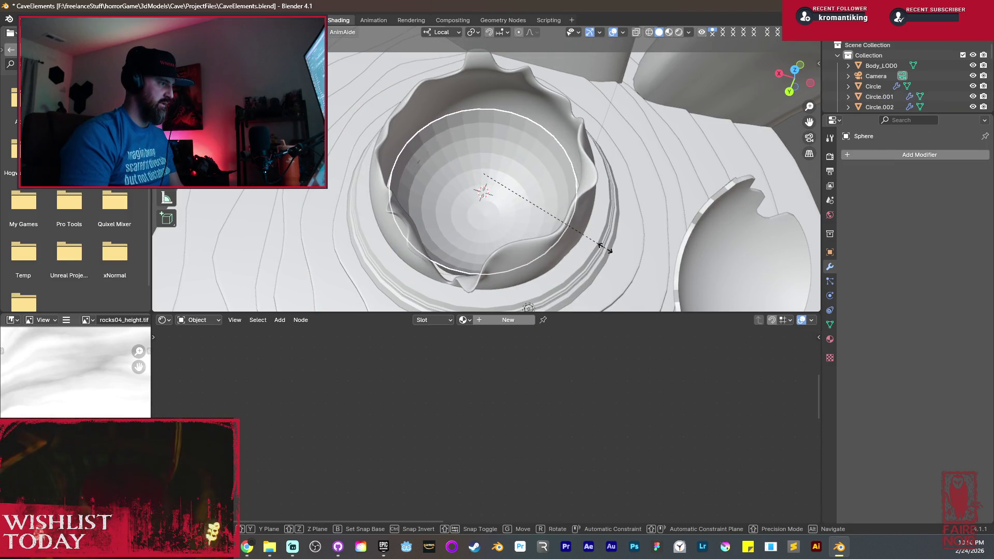
{"action": "left_click", "coordinate": [606, 248]}
{"action": "mouse_move", "coordinate": [499, 222]}
{"action": "middle_mouse_down"}
{"action": "mouse_move", "coordinate": [501, 266]}
{"action": "mouse_move", "coordinate": [499, 239]}
{"action": "mouse_move", "coordinate": [528, 197]}
{"action": "mouse_move", "coordinate": [517, 166]}
{"action": "mouse_move", "coordinate": [452, 145]}
{"action": "mouse_move", "coordinate": [557, 254]}
{"action": "mouse_move", "coordinate": [538, 229]}
{"action": "mouse_move", "coordinate": [543, 269]}
{"action": "mouse_move", "coordinate": [533, 276]}
{"action": "mouse_move", "coordinate": [522, 215]}
{"action": "middle_mouse_up"}
Extrude the hemisphere's rim edge loop and scale it outward into a lip.
{"action": "key", "text": "Tab"}
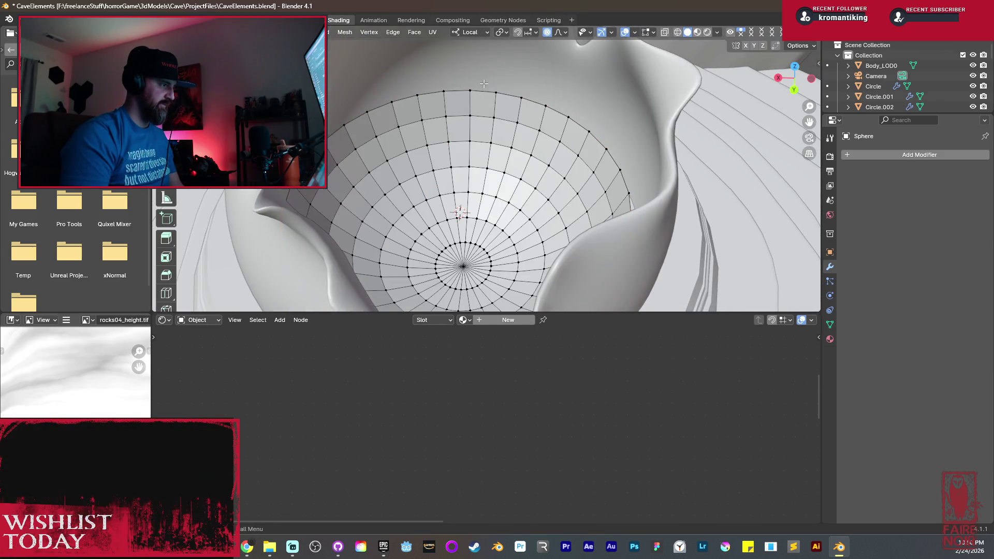
{"action": "key", "text": "2"}
{"action": "left_click", "coordinate": [485, 87], "text": "alt"}
{"action": "key", "text": "e"}
{"action": "key", "text": "s"}
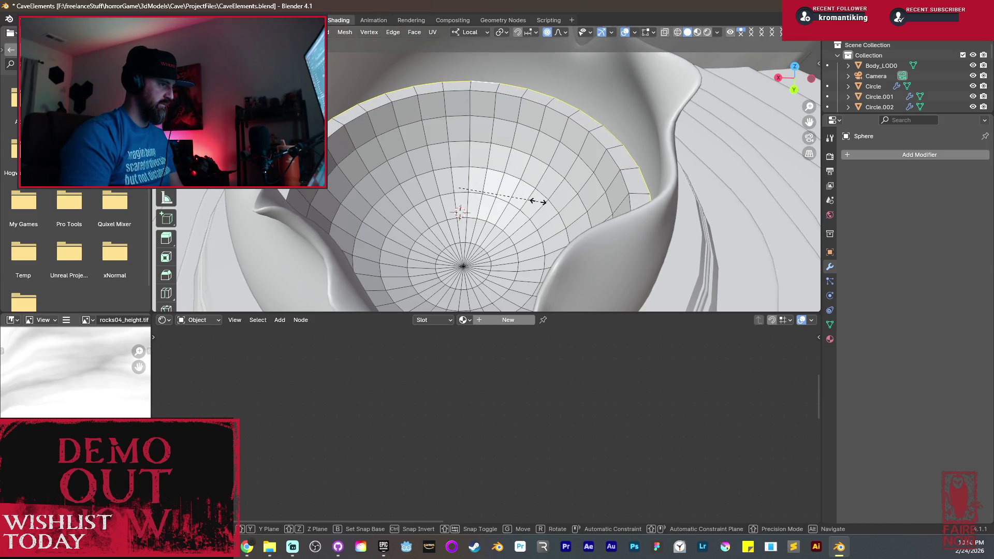
{"action": "key", "text": "Escape"}
{"action": "key", "text": "s"}
{"action": "left_click", "coordinate": [552, 204]}
Shrink the bowl's centre to 0.36 and leave edit mode.
{"action": "middle_click_drag", "start_coordinate": [551, 205], "coordinate": [638, 275]}
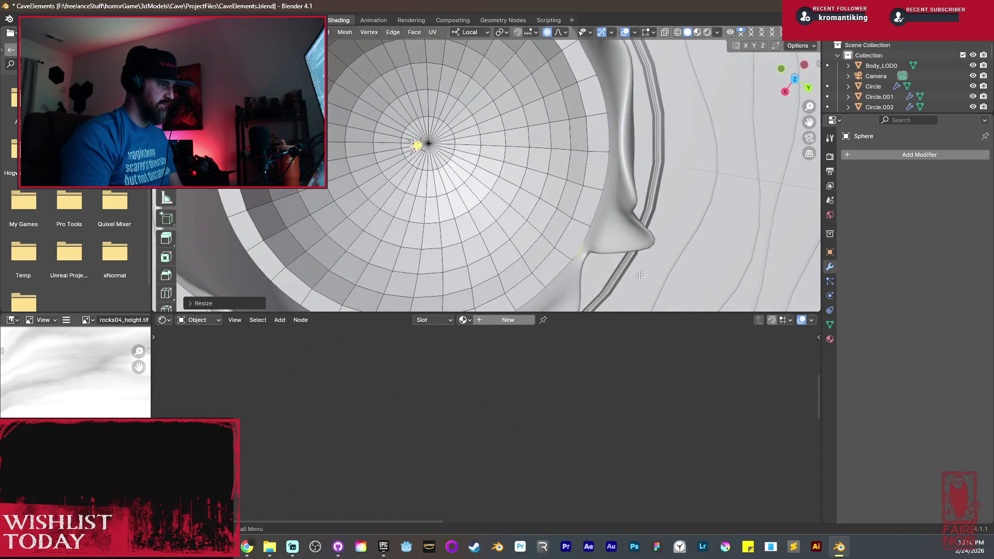
{"action": "key", "text": "s"}
{"action": "scroll", "coordinate": [648, 274], "scroll_direction": "down", "scroll_amount": 4}
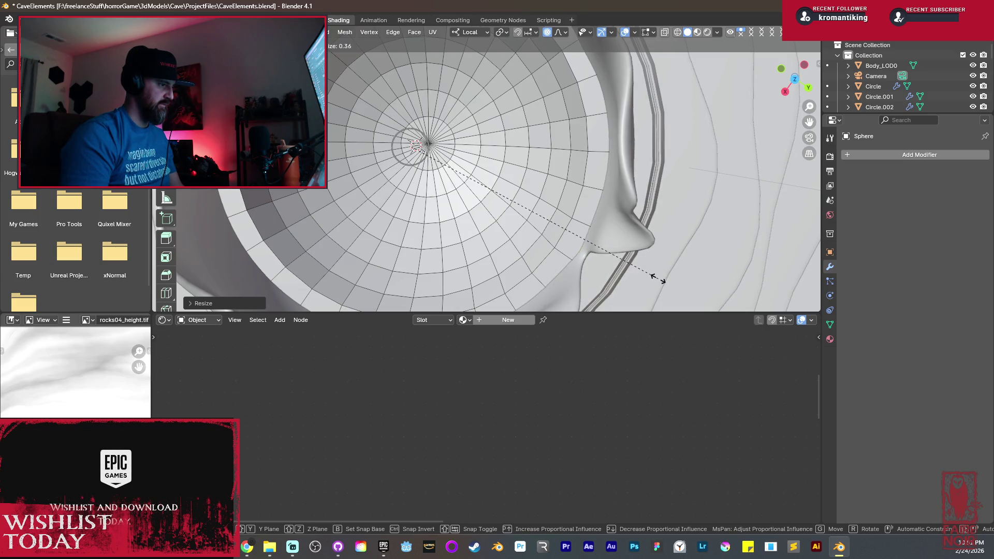
{"action": "left_click", "coordinate": [658, 279]}
{"action": "mouse_move", "coordinate": [657, 278]}
{"action": "middle_mouse_down"}
{"action": "mouse_move", "coordinate": [671, 204]}
{"action": "mouse_move", "coordinate": [534, 221]}
{"action": "mouse_move", "coordinate": [596, 208]}
{"action": "middle_mouse_up"}
{"action": "key", "text": "Tab"}
Shade the hemisphere smooth by angle and link the cup's Fantasy old brass_W_Rust material to it.
{"action": "right_click", "coordinate": [647, 185]}
{"action": "left_click", "coordinate": [635, 191]}
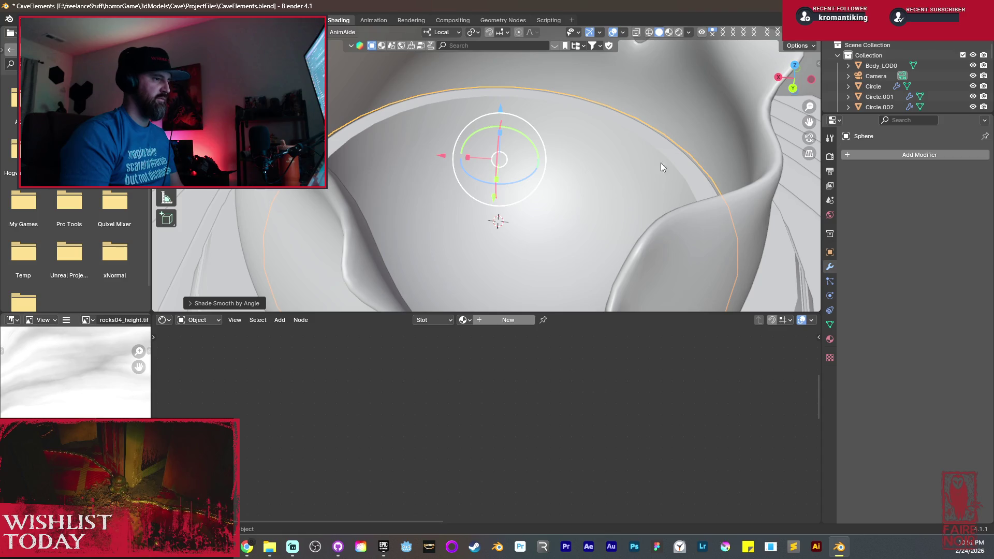
{"action": "left_click", "coordinate": [688, 133], "text": "shift"}
{"action": "key", "text": "ctrl+l"}
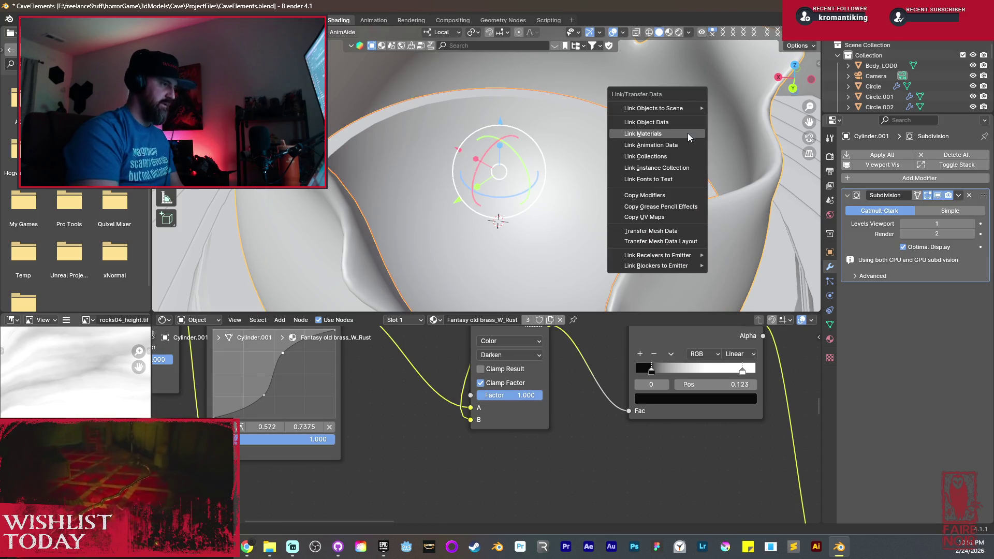
{"action": "left_click", "coordinate": [688, 132]}
Preview the brass cup in Rendered view from several angles, including a low side view.
{"action": "key", "text": "Tab"}
{"action": "key", "text": "Tab"}
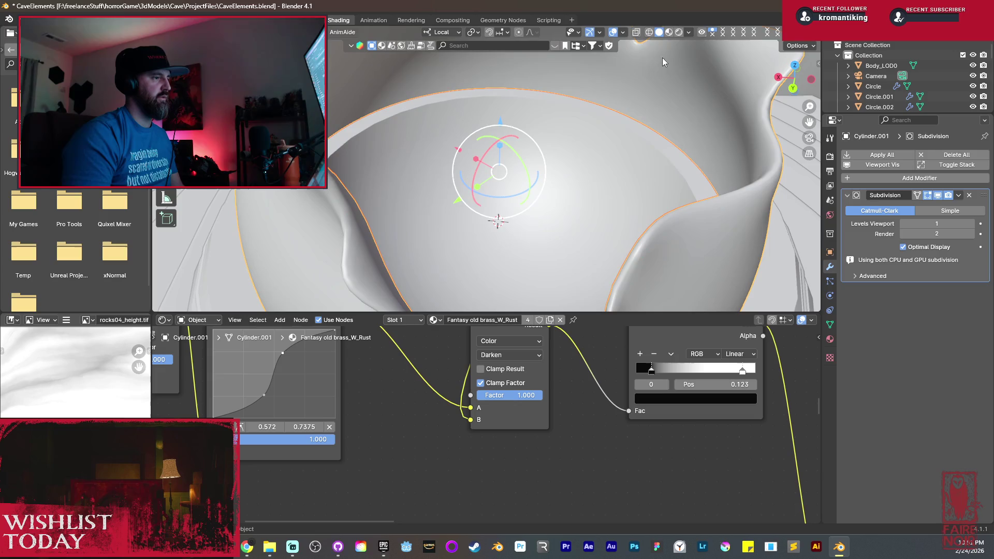
{"action": "left_click", "coordinate": [678, 32]}
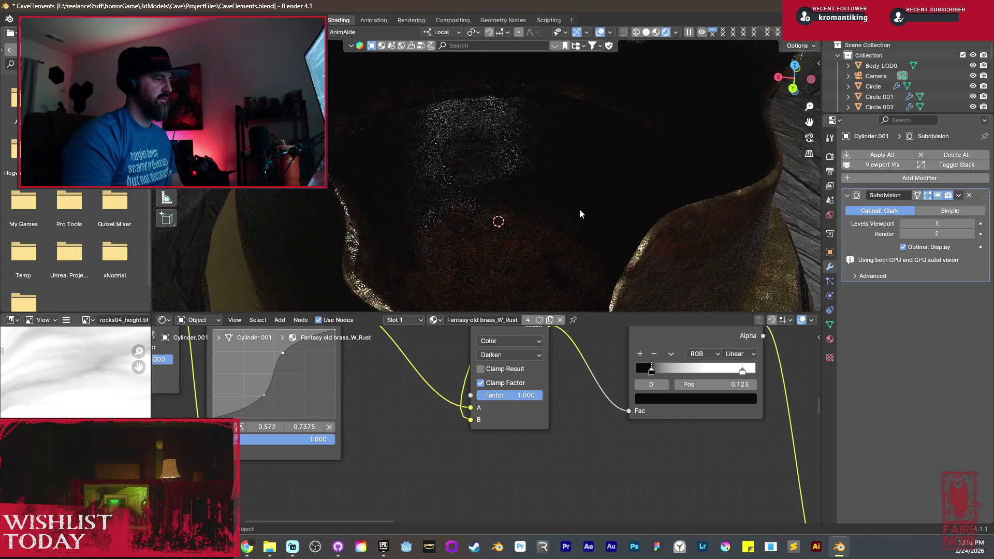
{"action": "mouse_move", "coordinate": [579, 209]}
{"action": "middle_mouse_down"}
{"action": "mouse_move", "coordinate": [604, 191]}
{"action": "mouse_move", "coordinate": [596, 249]}
{"action": "mouse_move", "coordinate": [527, 194]}
{"action": "mouse_move", "coordinate": [608, 161]}
{"action": "mouse_move", "coordinate": [614, 177]}
{"action": "middle_mouse_up"}
{"action": "scroll", "coordinate": [615, 178], "scroll_direction": "down", "scroll_amount": 5}
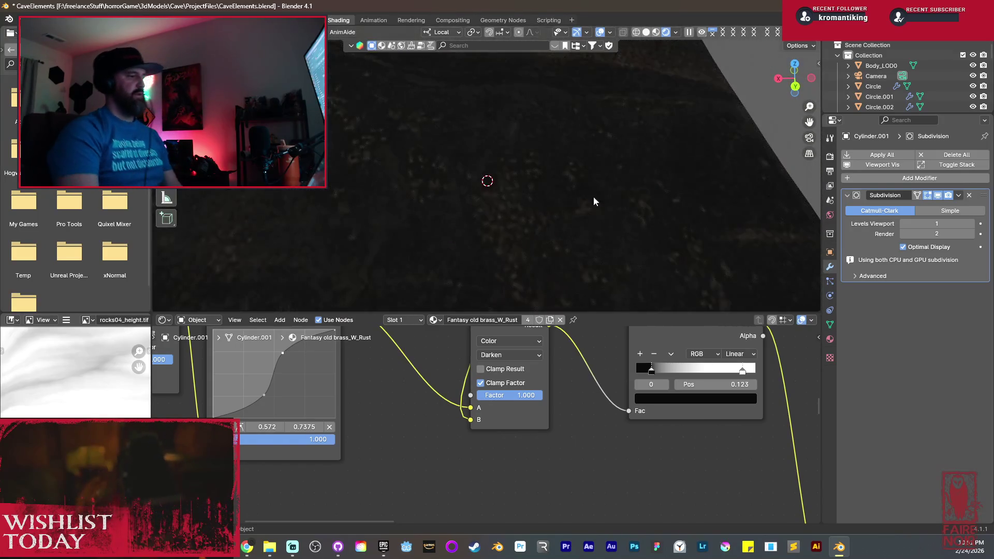
{"action": "scroll", "coordinate": [579, 213], "scroll_direction": "up", "scroll_amount": 3}
{"action": "mouse_move", "coordinate": [579, 212]}
{"action": "middle_mouse_down"}
{"action": "mouse_move", "coordinate": [586, 185]}
{"action": "mouse_move", "coordinate": [568, 182]}
{"action": "middle_mouse_up"}
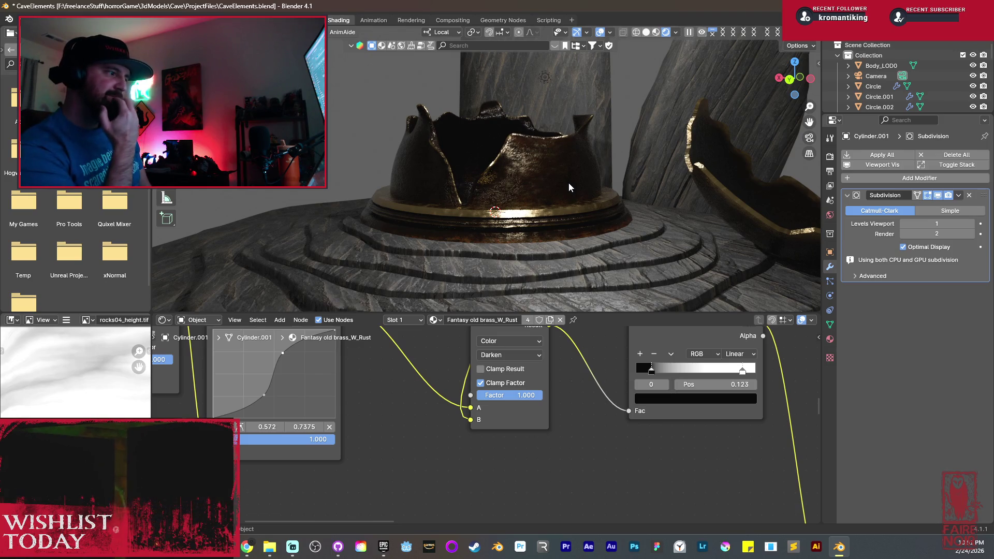
Save CaveElements.blend, then select the crown basin and enter Edit Mode.
{"action": "key", "text": "ctrl+s"}
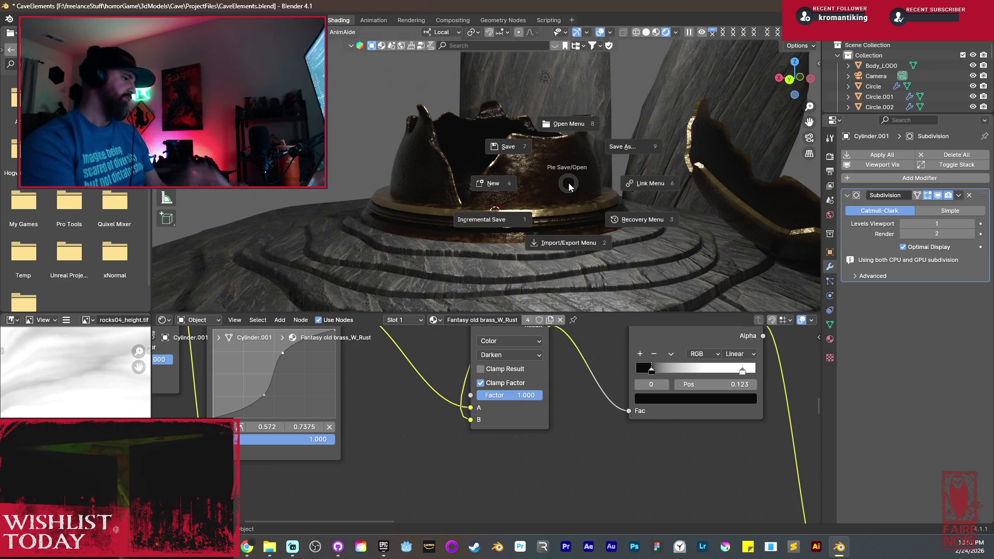
{"action": "left_click", "coordinate": [513, 144]}
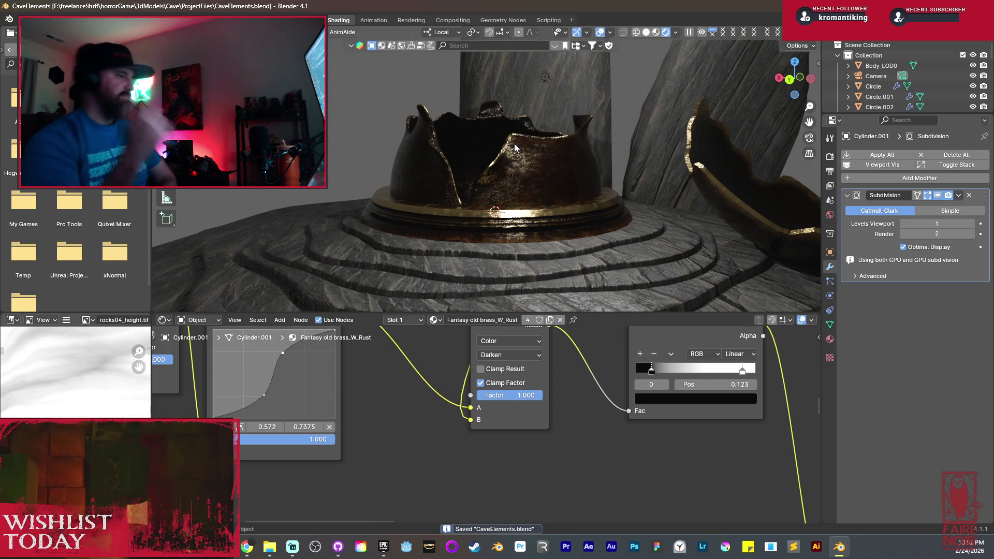
{"action": "scroll", "coordinate": [524, 182], "scroll_direction": "up", "scroll_amount": 2}
{"action": "left_click", "coordinate": [525, 182]}
{"action": "key", "text": "Tab"}
{"action": "scroll", "coordinate": [578, 165], "scroll_direction": "up", "scroll_amount": 4}
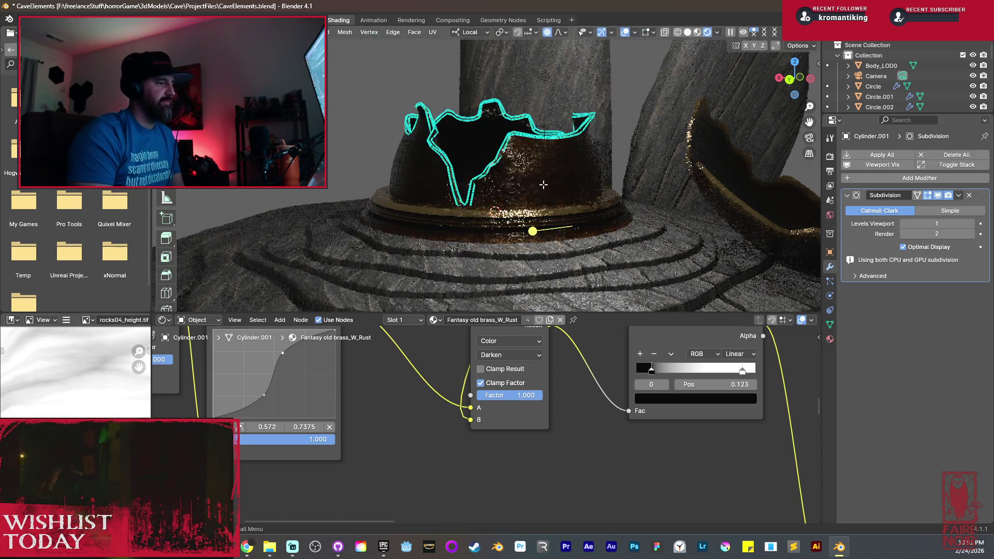
Switch to Solid shading and select the first faces low on the basin wall.
{"action": "left_click", "coordinate": [688, 33]}
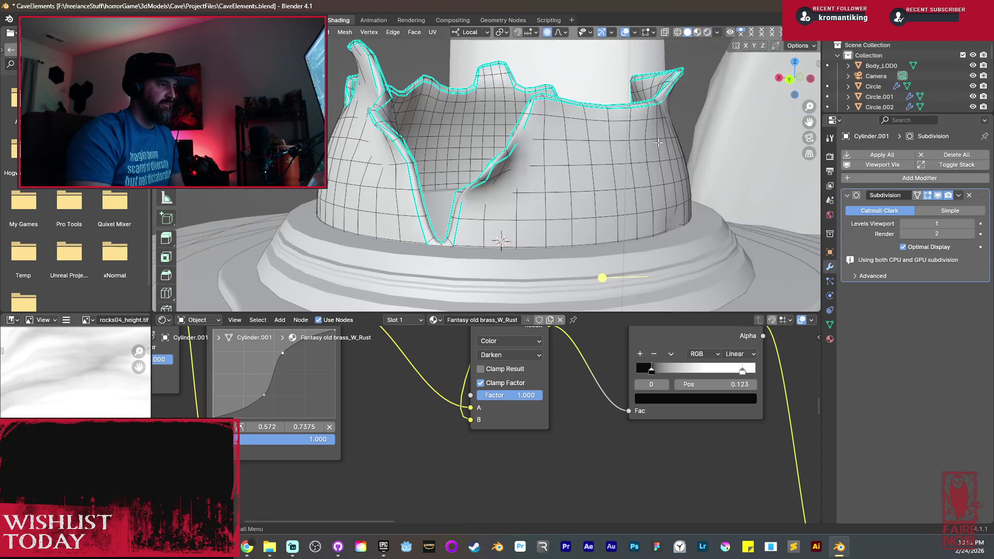
{"action": "middle_click_drag", "start_coordinate": [622, 178], "coordinate": [607, 190]}
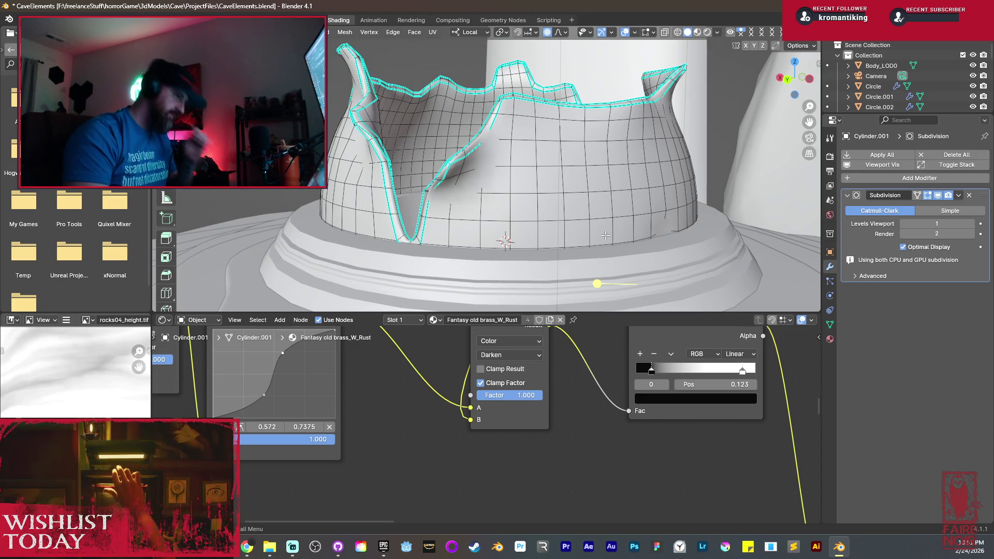
{"action": "middle_click_drag", "start_coordinate": [605, 236], "coordinate": [550, 275]}
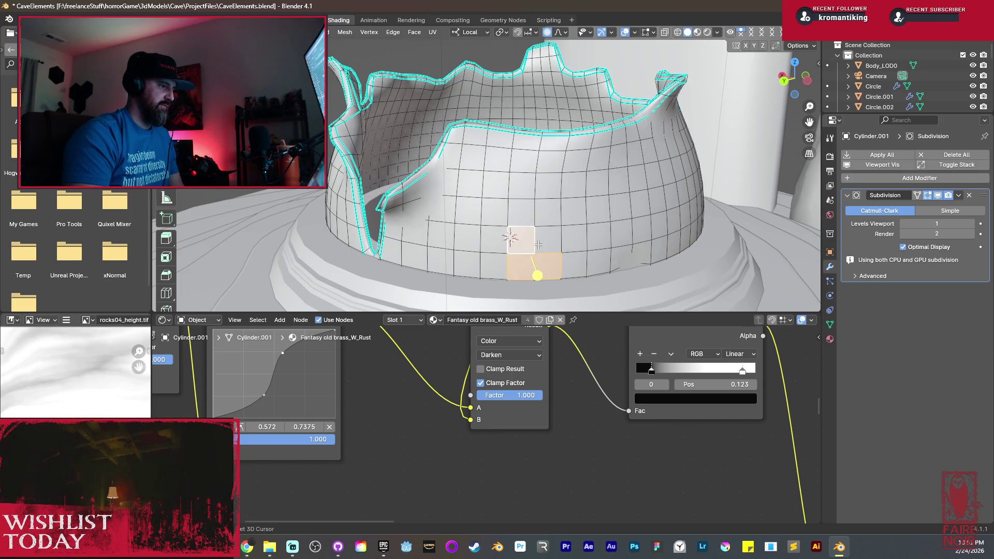
{"action": "left_click_drag", "start_coordinate": [523, 209], "coordinate": [535, 140]}
{"action": "middle_click_drag", "start_coordinate": [466, 202], "coordinate": [525, 200]}
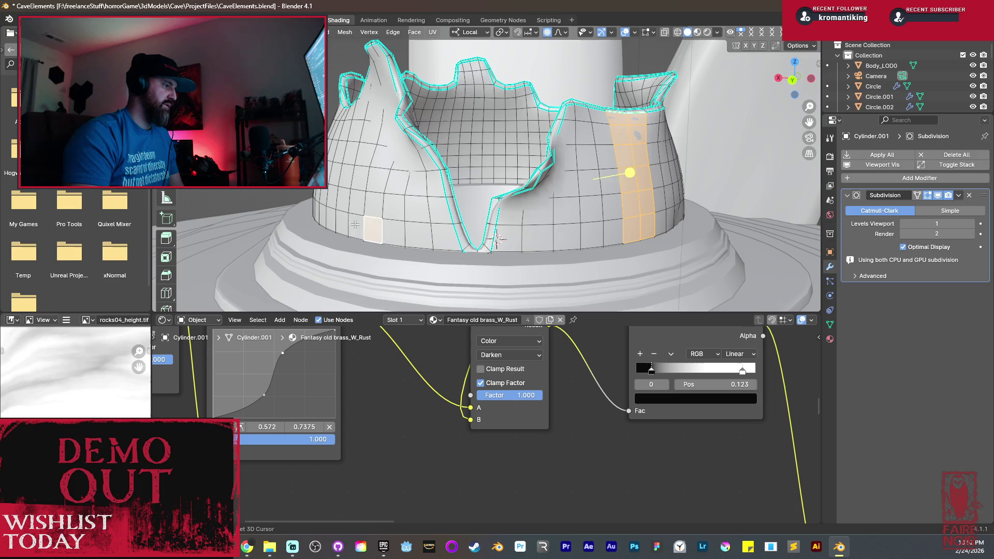
{"action": "left_click", "coordinate": [356, 228], "text": "shift"}
{"action": "left_click", "coordinate": [372, 230], "text": "shift"}
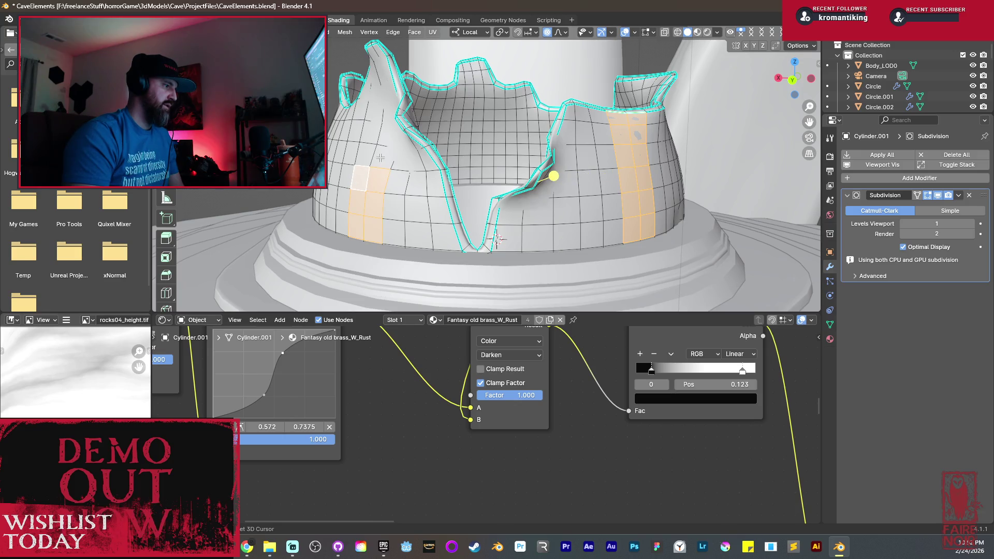
{"action": "middle_click_drag", "start_coordinate": [369, 150], "coordinate": [407, 151]}
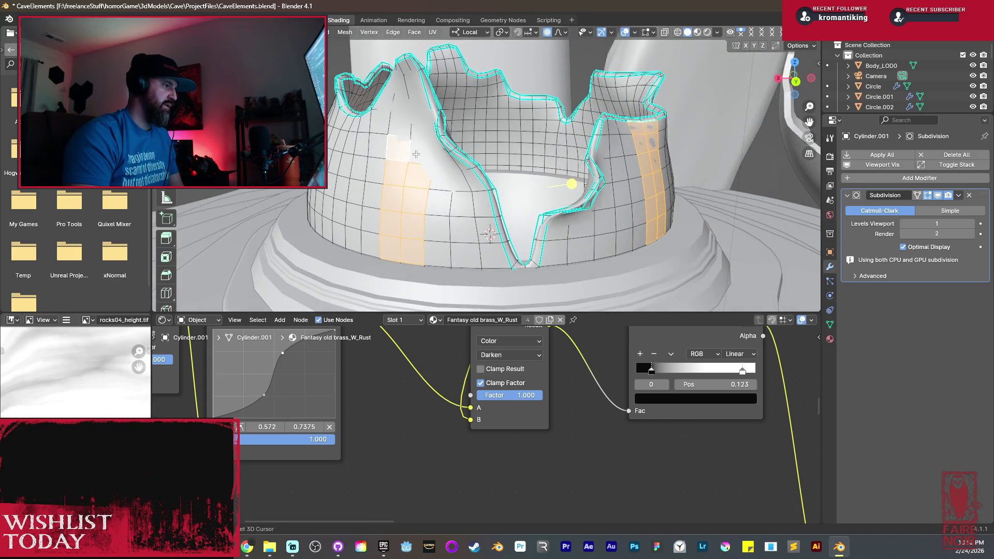
{"action": "middle_click_drag", "start_coordinate": [420, 109], "coordinate": [483, 104]}
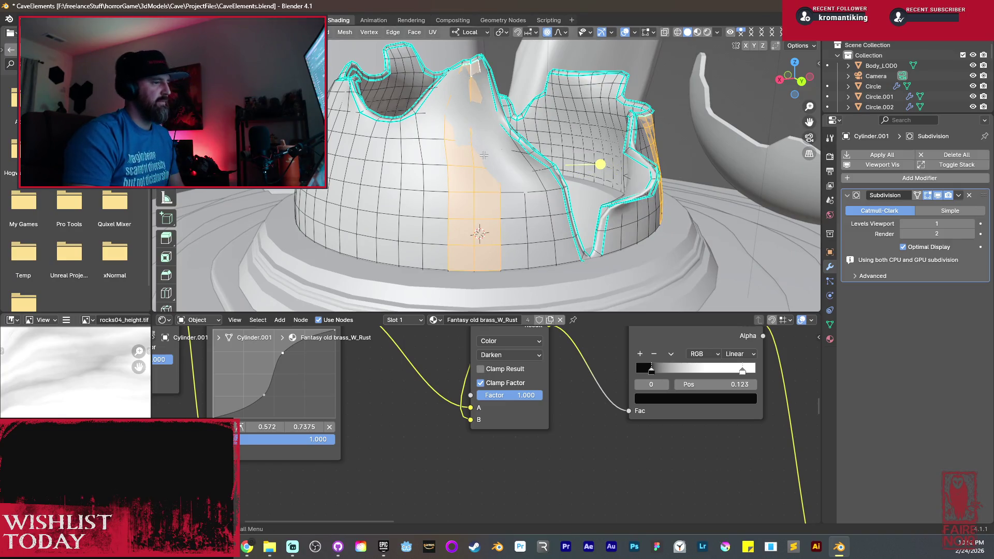
{"action": "mouse_move", "coordinate": [471, 78]}
{"action": "middle_mouse_down"}
{"action": "mouse_move", "coordinate": [455, 212]}
{"action": "mouse_move", "coordinate": [419, 268]}
{"action": "middle_mouse_up"}
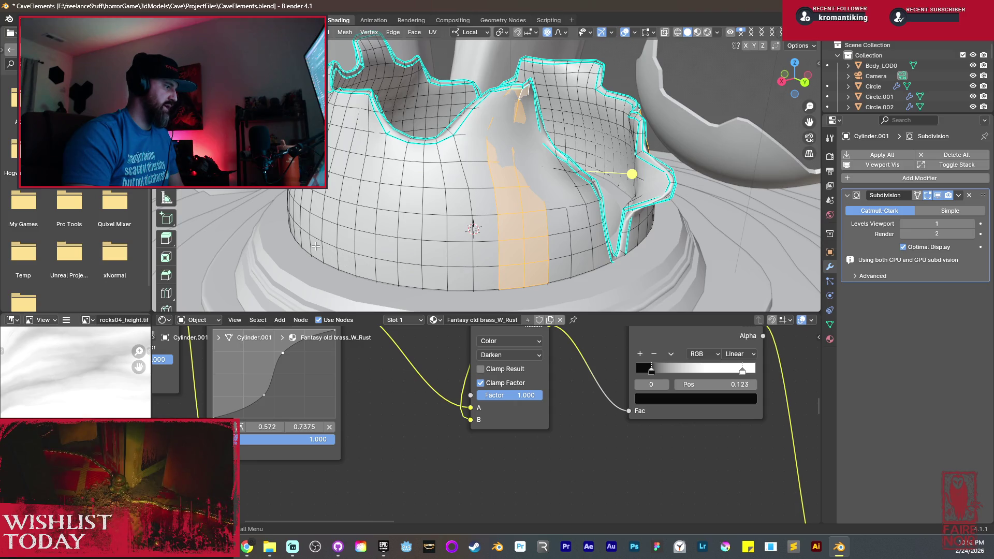
{"action": "key", "text": "ctrl+z"}
{"action": "key", "text": "ctrl+shift+z"}
{"action": "middle_click_drag", "start_coordinate": [306, 241], "coordinate": [407, 267]}
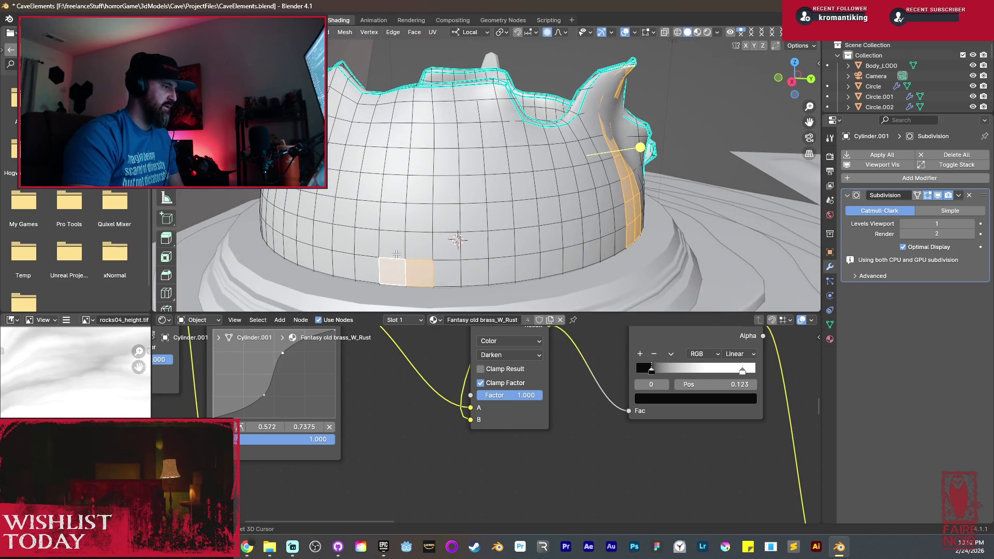
Extend the first strip two faces wide up the wall to the rim.
{"action": "left_click", "coordinate": [419, 244], "text": "shift"}
{"action": "left_click", "coordinate": [420, 216], "text": "shift"}
{"action": "left_click", "coordinate": [392, 216], "text": "shift"}
{"action": "left_click", "coordinate": [419, 189], "text": "shift"}
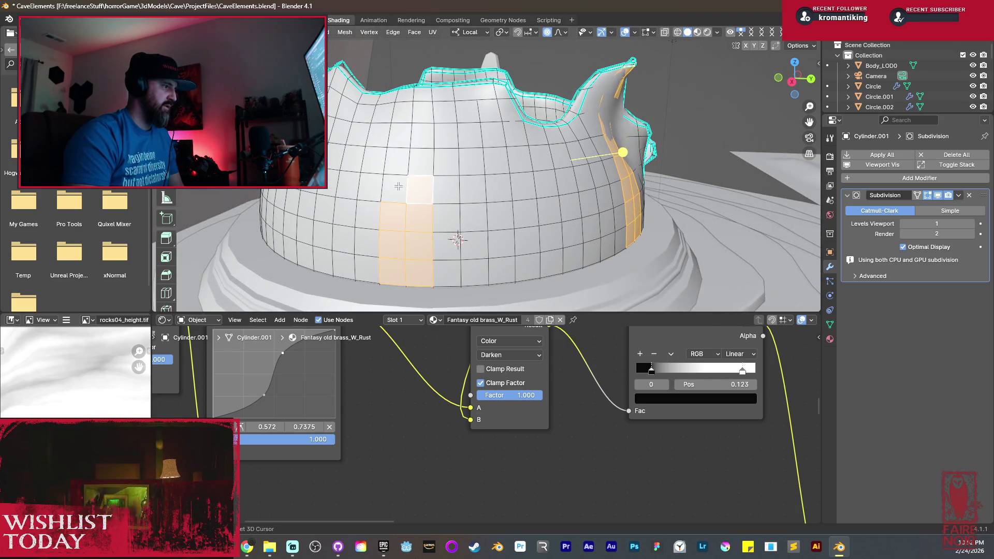
{"action": "left_click", "coordinate": [392, 189], "text": "shift"}
{"action": "left_click", "coordinate": [423, 162], "text": "shift"}
{"action": "left_click", "coordinate": [404, 161], "text": "shift"}
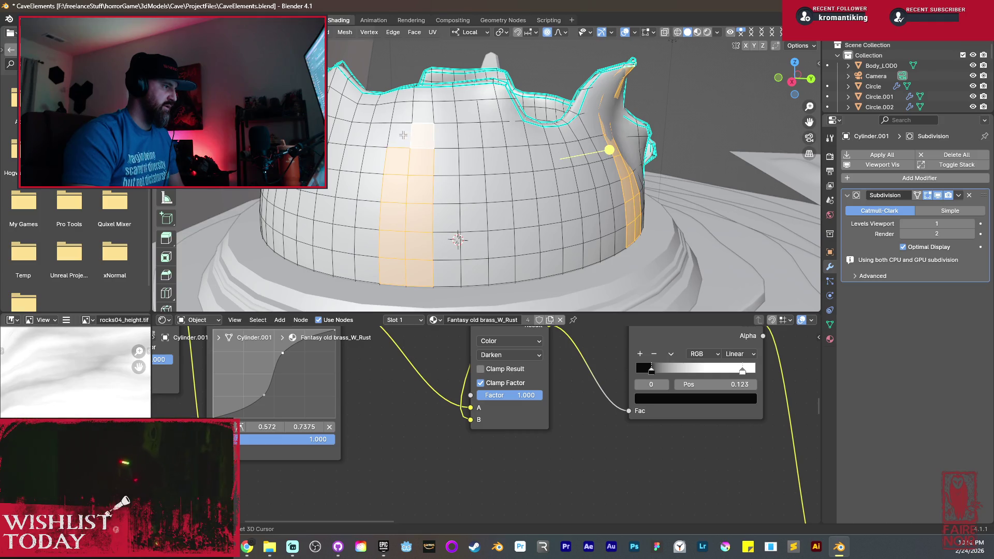
{"action": "left_click", "coordinate": [421, 106], "text": "shift"}
{"action": "left_click", "coordinate": [400, 98], "text": "shift"}
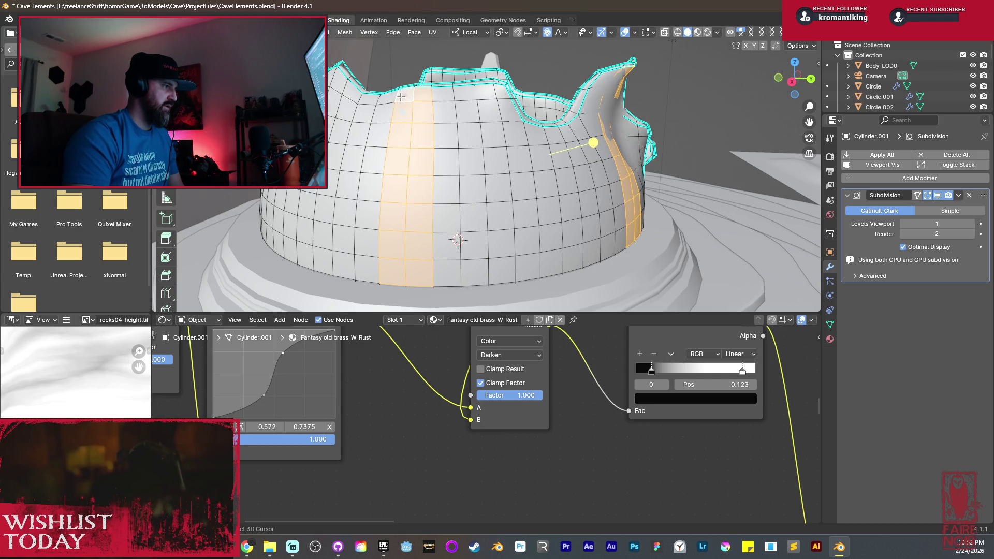
Start a second strip on the left side of the wall with a few faces.
{"action": "middle_click_drag", "start_coordinate": [416, 179], "coordinate": [517, 261]}
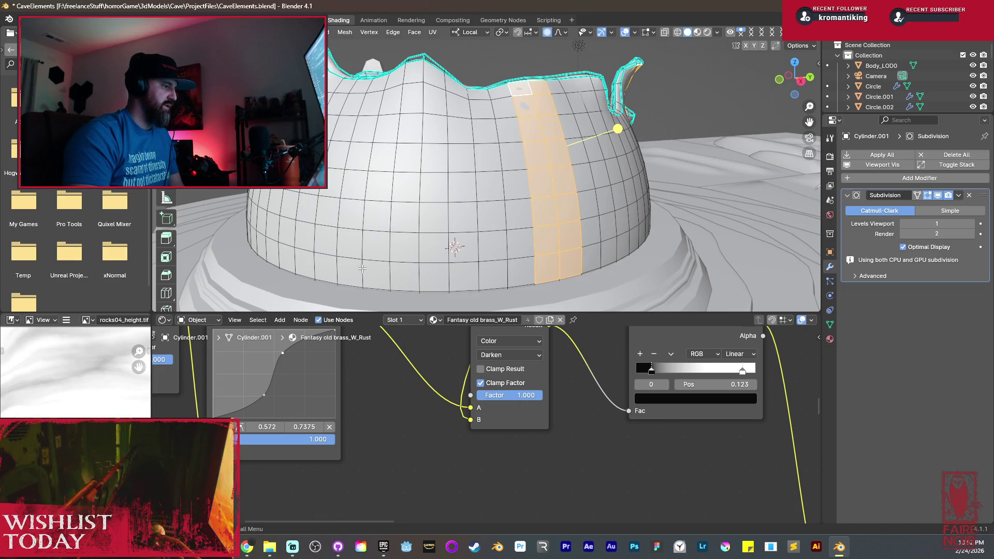
{"action": "left_click", "coordinate": [278, 247], "text": "shift"}
{"action": "middle_click_drag", "start_coordinate": [273, 228], "coordinate": [410, 252]}
{"action": "left_click", "coordinate": [411, 252], "text": "shift"}
{"action": "left_click", "coordinate": [428, 227], "text": "shift"}
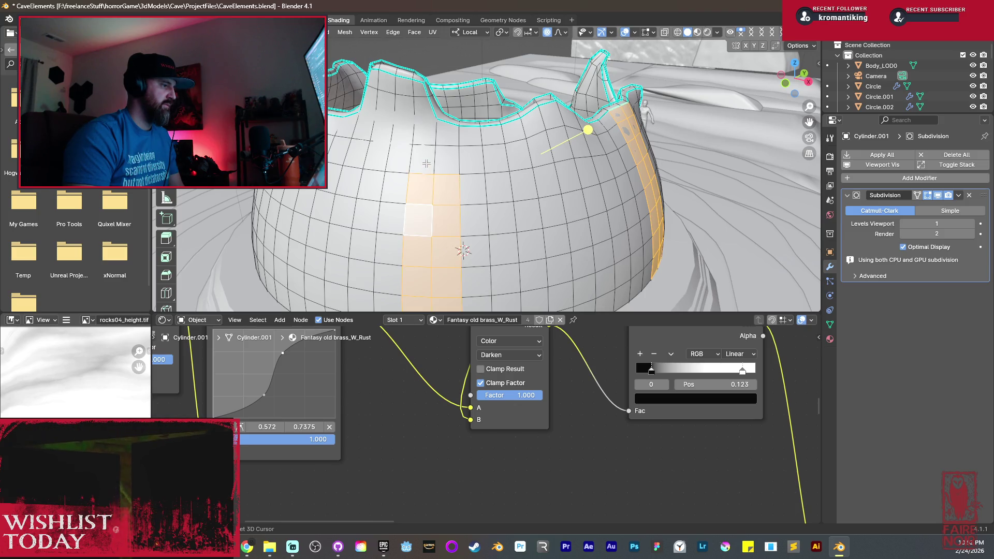
{"action": "mouse_move", "coordinate": [416, 183]}
{"action": "middle_mouse_down"}
{"action": "mouse_move", "coordinate": [468, 235]}
{"action": "mouse_move", "coordinate": [488, 227]}
{"action": "mouse_move", "coordinate": [475, 218]}
{"action": "middle_mouse_up"}
{"action": "scroll", "coordinate": [472, 226], "scroll_direction": "up", "scroll_amount": 5}
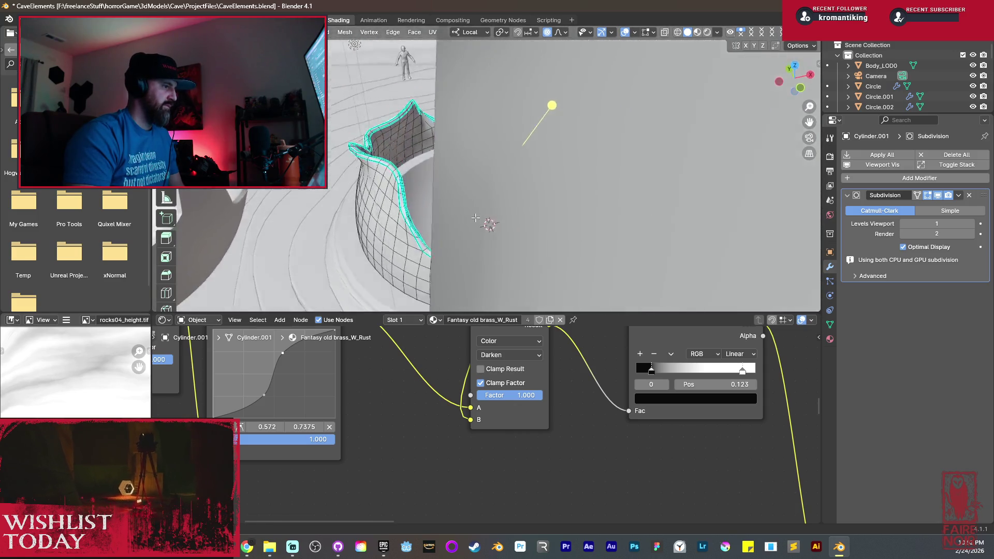
{"action": "scroll", "coordinate": [480, 225], "scroll_direction": "down", "scroll_amount": 4}
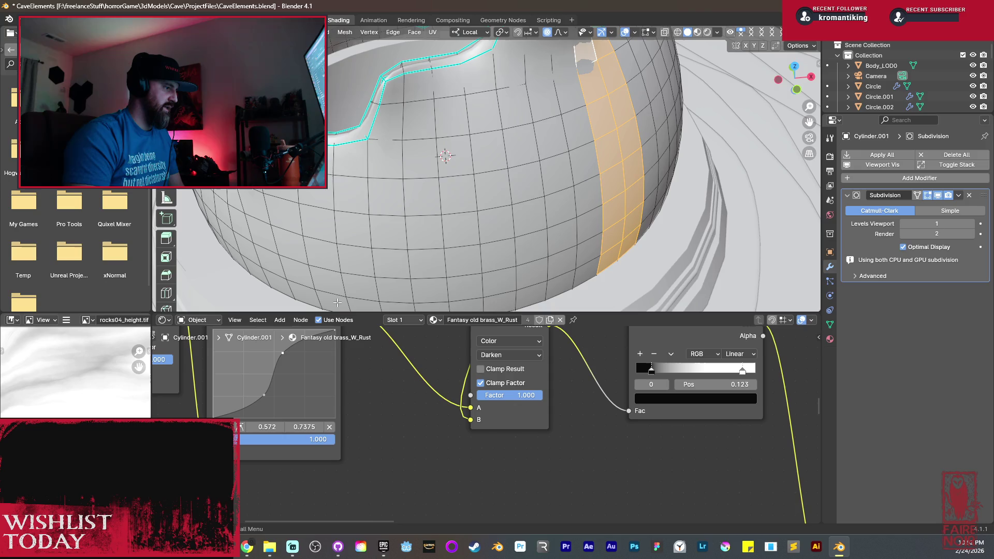
Select a third two-face-wide strip from the base up to the rim.
{"action": "left_click", "coordinate": [296, 288], "text": "shift"}
{"action": "middle_click_drag", "start_coordinate": [315, 287], "coordinate": [362, 254]}
{"action": "left_click", "coordinate": [410, 251], "text": "shift"}
{"action": "left_click", "coordinate": [367, 251], "text": "shift"}
{"action": "left_click", "coordinate": [404, 215], "text": "shift"}
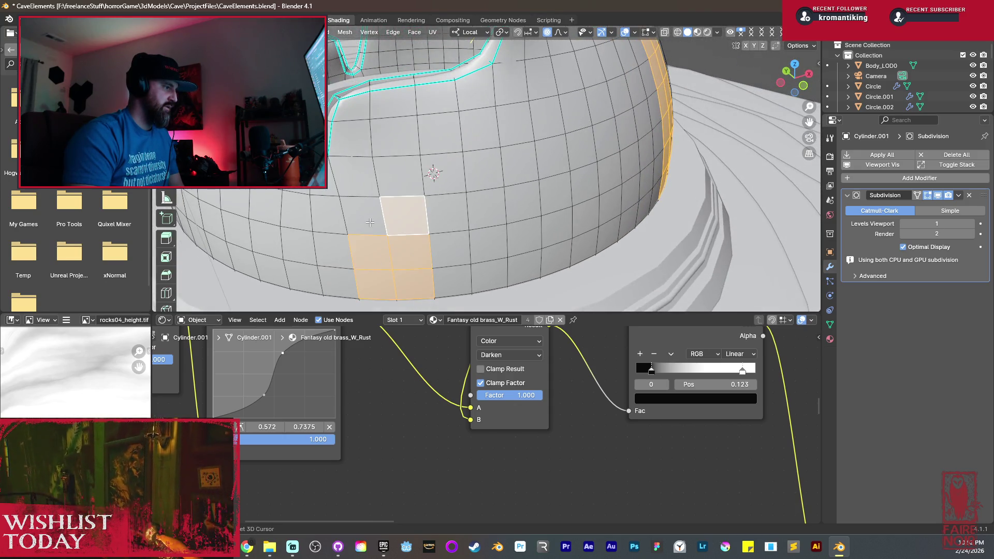
{"action": "left_click", "coordinate": [401, 181], "text": "shift"}
{"action": "left_click", "coordinate": [357, 176], "text": "shift"}
{"action": "left_click", "coordinate": [362, 215], "text": "shift"}
{"action": "left_click", "coordinate": [393, 137], "text": "shift"}
{"action": "left_click", "coordinate": [352, 137], "text": "shift"}
{"action": "left_click", "coordinate": [369, 113], "text": "shift"}
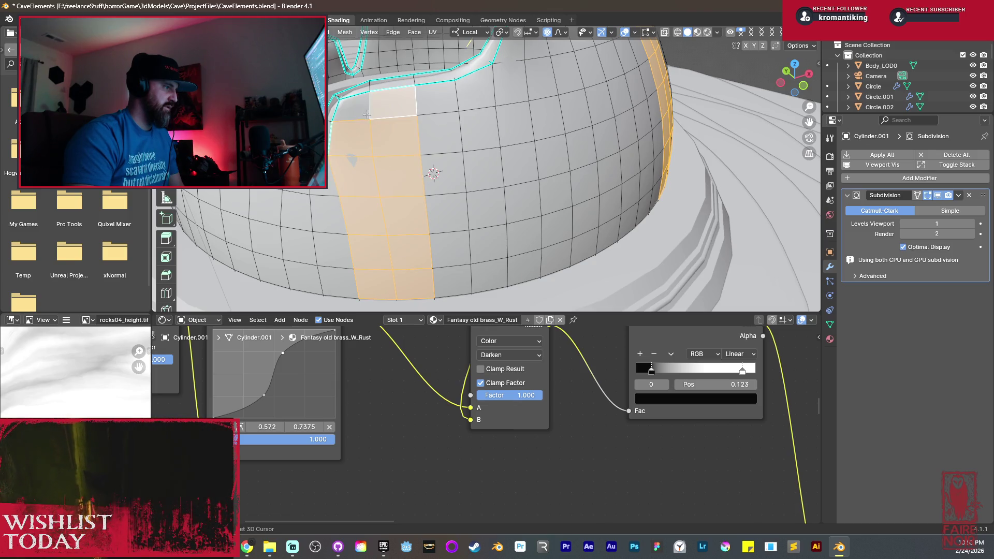
{"action": "middle_click_drag", "start_coordinate": [368, 115], "coordinate": [552, 271]}
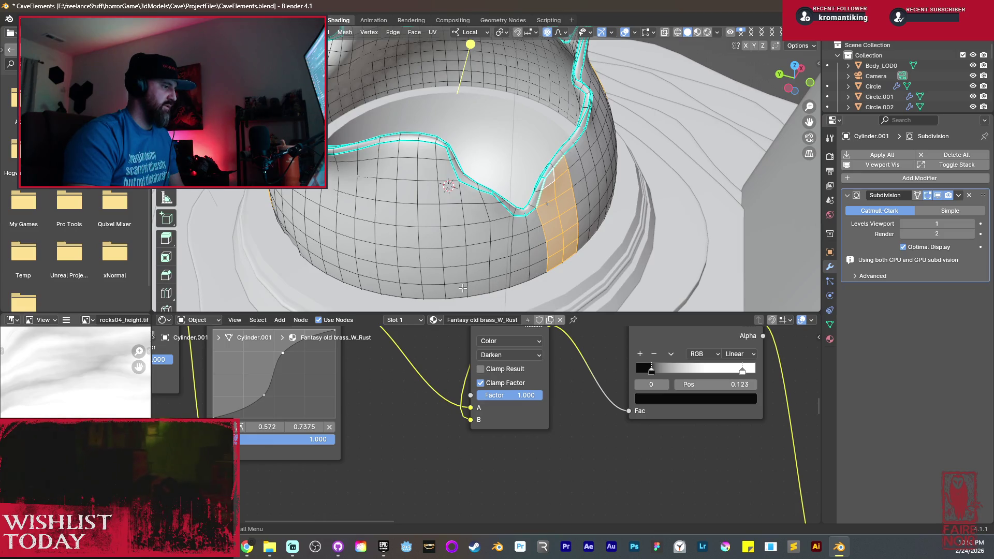
Try starting another strip, then undo the three extra face picks.
{"action": "left_click", "coordinate": [354, 279], "text": "shift"}
{"action": "middle_click_drag", "start_coordinate": [362, 276], "coordinate": [428, 282]}
{"action": "left_click", "coordinate": [399, 282], "text": "shift"}
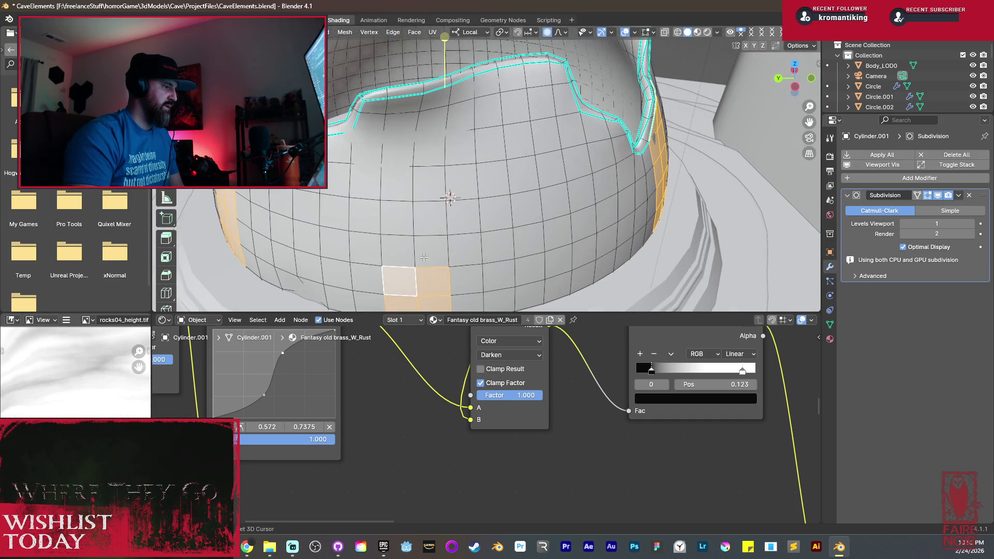
{"action": "left_click", "coordinate": [432, 251], "text": "shift"}
{"action": "left_click", "coordinate": [399, 251], "text": "shift"}
{"action": "key", "text": "ctrl+z"}
{"action": "key", "text": "ctrl+z"}
{"action": "key", "text": "ctrl+z"}
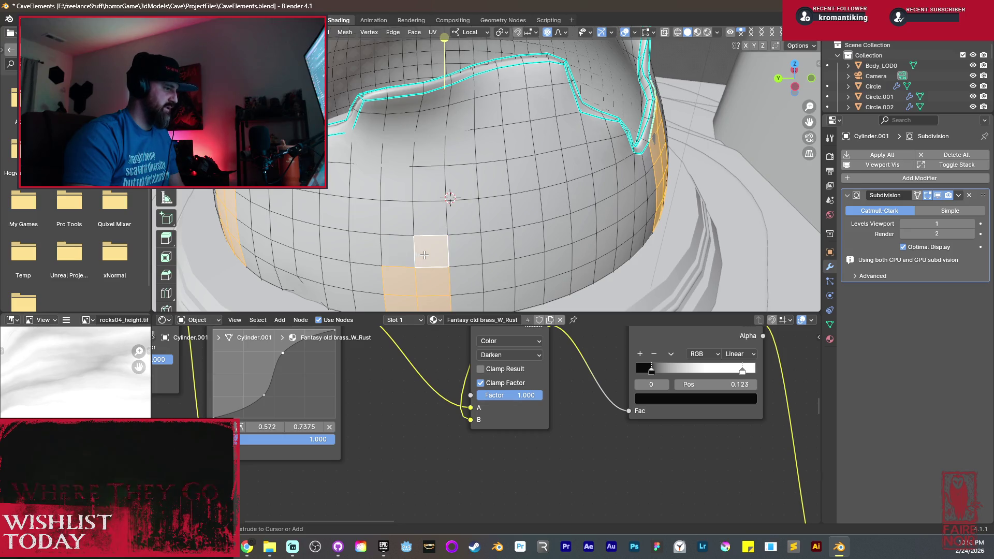
Select a fourth two-face-wide strip from the wall's base to the rim.
{"action": "left_click", "coordinate": [490, 307], "text": "shift"}
{"action": "left_click", "coordinate": [465, 275], "text": "shift"}
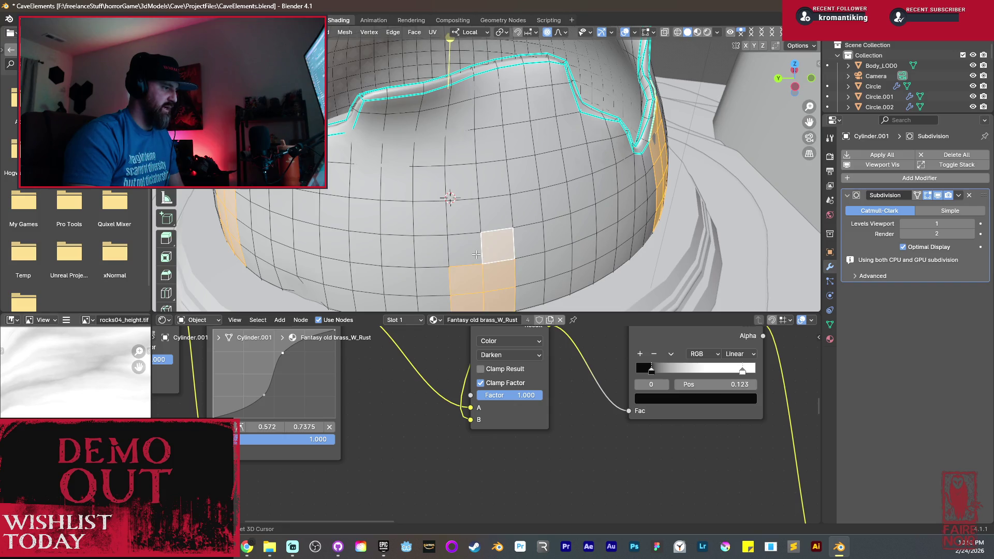
{"action": "left_click", "coordinate": [466, 246], "text": "shift"}
{"action": "left_click", "coordinate": [466, 213], "text": "shift"}
{"action": "left_click", "coordinate": [493, 178], "text": "shift"}
{"action": "left_click", "coordinate": [492, 145], "text": "shift"}
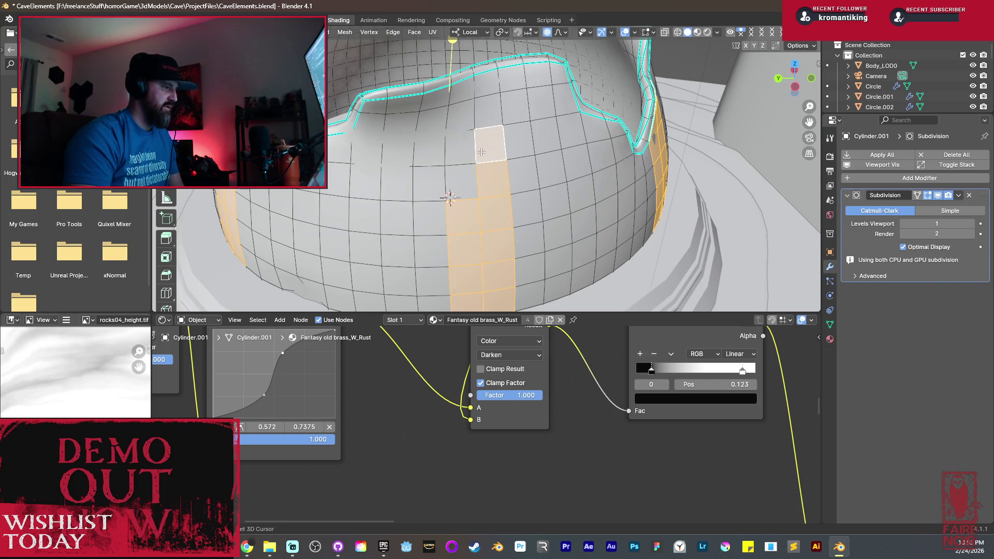
{"action": "left_click", "coordinate": [461, 178], "text": "shift"}
{"action": "left_click", "coordinate": [460, 146], "text": "shift"}
{"action": "left_click", "coordinate": [460, 115], "text": "shift"}
{"action": "left_click", "coordinate": [488, 109], "text": "shift"}
{"action": "mouse_move", "coordinate": [487, 92]}
{"action": "middle_mouse_down"}
{"action": "mouse_move", "coordinate": [495, 226]}
{"action": "mouse_move", "coordinate": [549, 240]}
{"action": "mouse_move", "coordinate": [552, 140]}
{"action": "middle_mouse_up"}
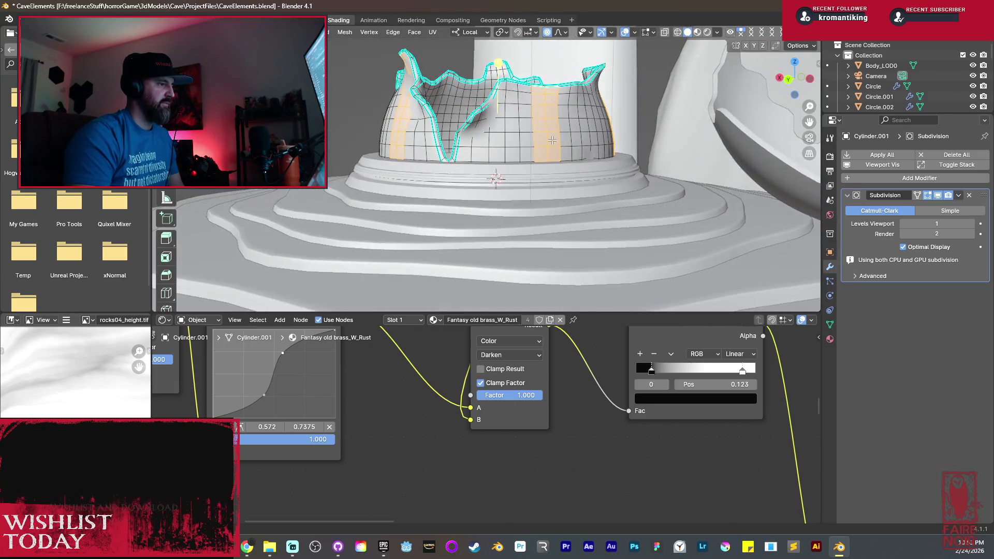
Separate the selected strips into Cylinder.003 and remove its Subdivision modifier.
{"action": "key", "text": "q"}
{"action": "left_click", "coordinate": [571, 156]}
{"action": "key", "text": "Tab"}
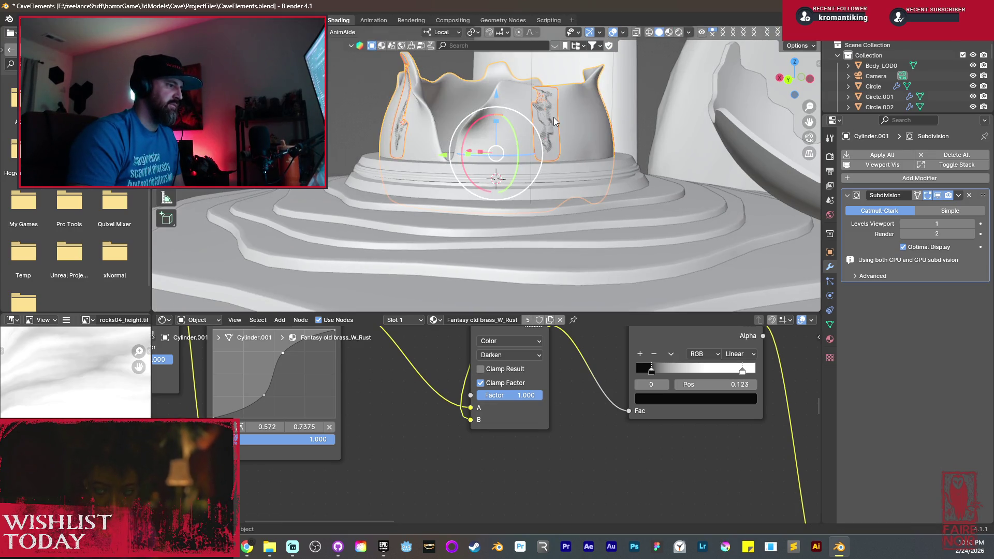
{"action": "left_click", "coordinate": [554, 117]}
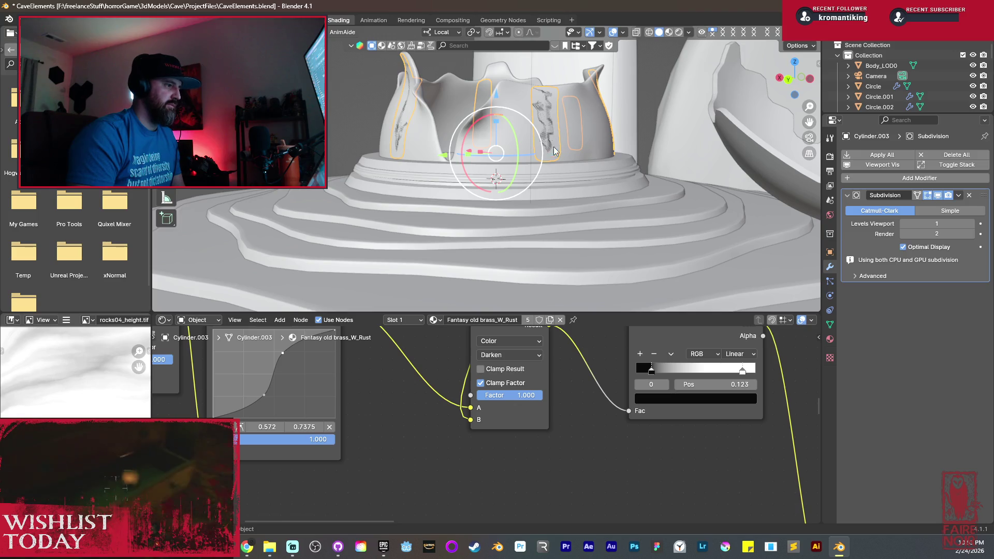
{"action": "left_click", "coordinate": [970, 195]}
{"action": "scroll", "coordinate": [605, 184], "scroll_direction": "up", "scroll_amount": 6}
{"action": "key", "text": "Tab"}
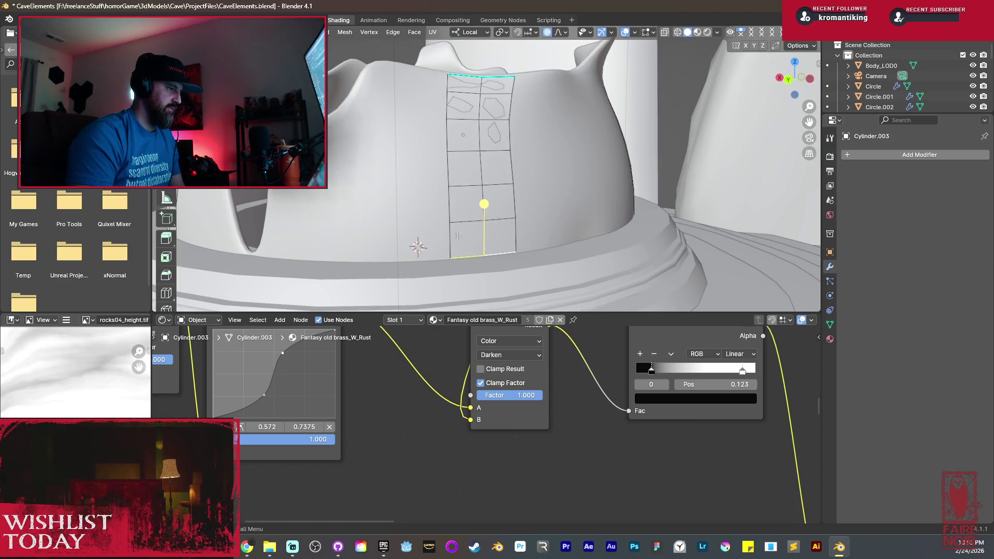
Move the strip selection along its local Z axis.
{"action": "middle_click_drag", "start_coordinate": [413, 228], "coordinate": [481, 229]}
{"action": "mouse_move", "coordinate": [400, 239]}
{"action": "middle_mouse_down"}
{"action": "mouse_move", "coordinate": [584, 245]}
{"action": "mouse_move", "coordinate": [556, 224]}
{"action": "mouse_move", "coordinate": [563, 277]}
{"action": "mouse_move", "coordinate": [510, 189]}
{"action": "mouse_move", "coordinate": [533, 258]}
{"action": "mouse_move", "coordinate": [433, 195]}
{"action": "mouse_move", "coordinate": [422, 202]}
{"action": "mouse_move", "coordinate": [422, 248]}
{"action": "mouse_move", "coordinate": [406, 195]}
{"action": "mouse_move", "coordinate": [430, 194]}
{"action": "mouse_move", "coordinate": [486, 217]}
{"action": "middle_mouse_up"}
{"action": "key", "text": "g"}
{"action": "key", "text": "z"}
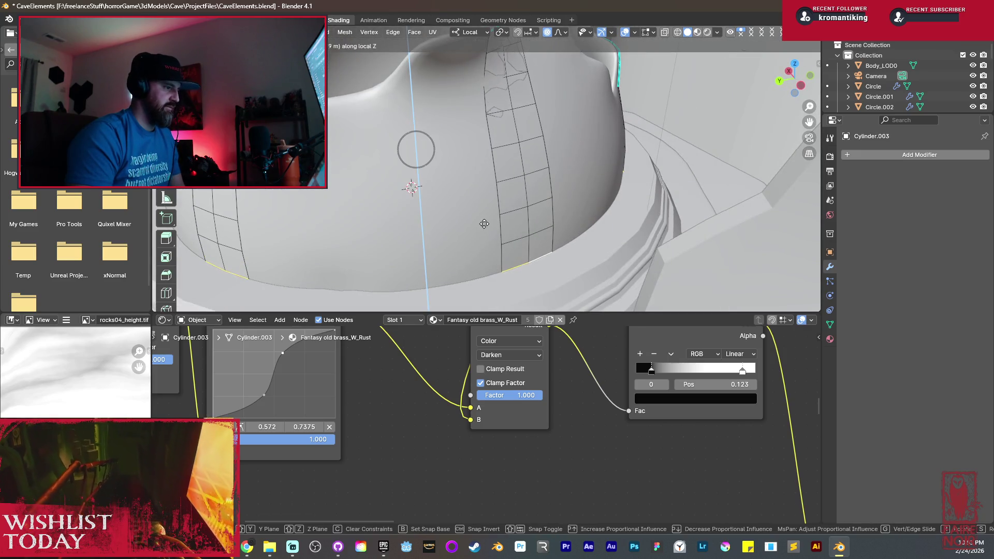
{"action": "left_click", "coordinate": [482, 254]}
{"action": "middle_click_drag", "start_coordinate": [482, 255], "coordinate": [470, 232]}
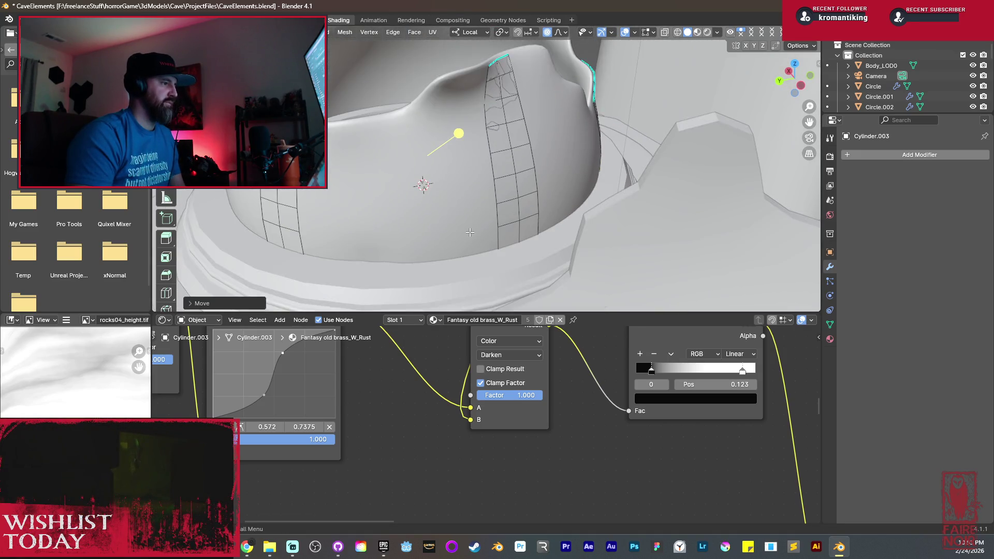
{"action": "mouse_move", "coordinate": [553, 150]}
{"action": "middle_mouse_down", "text": "shift"}
{"action": "mouse_move", "coordinate": [516, 198]}
{"action": "mouse_move", "coordinate": [531, 206]}
{"action": "mouse_move", "coordinate": [581, 176]}
{"action": "middle_mouse_up", "text": "shift"}
Pull the spike tip upward with smooth proportional falloff, then turn falloff off and extrude.
{"action": "key", "text": "g"}
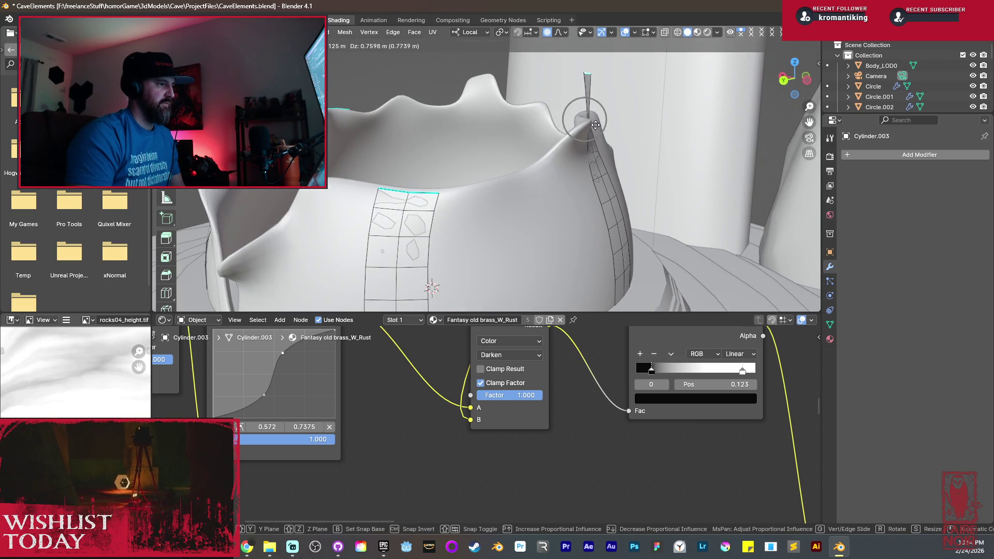
{"action": "left_click", "coordinate": [588, 119]}
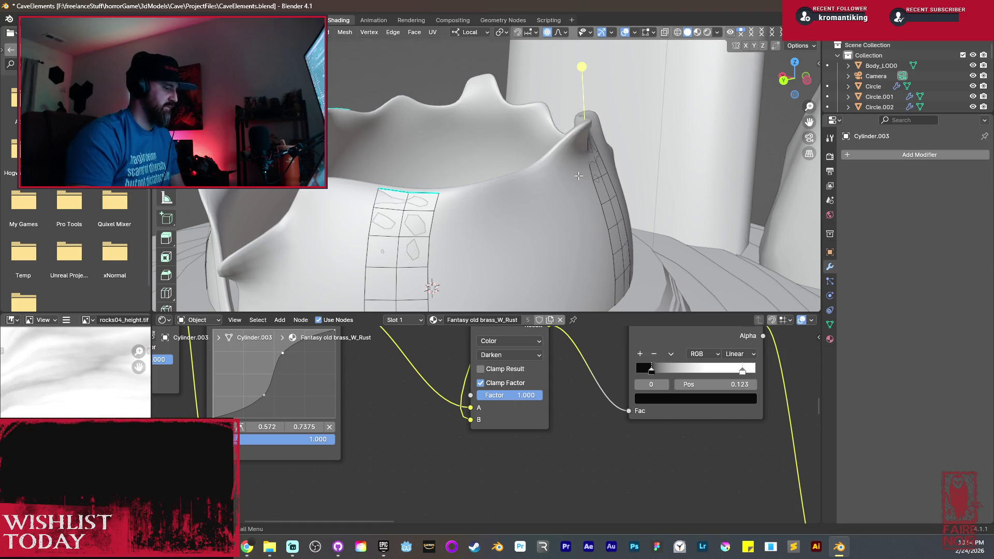
{"action": "left_click", "coordinate": [548, 33]}
{"action": "key", "text": "e"}
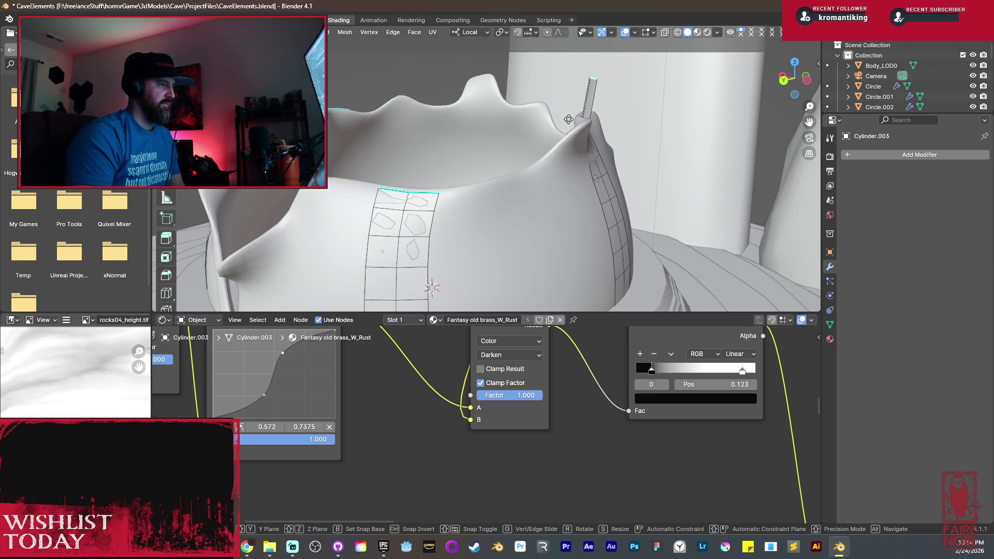
Reposition the extruded spike tip, then discard it.
{"action": "left_click", "coordinate": [568, 134]}
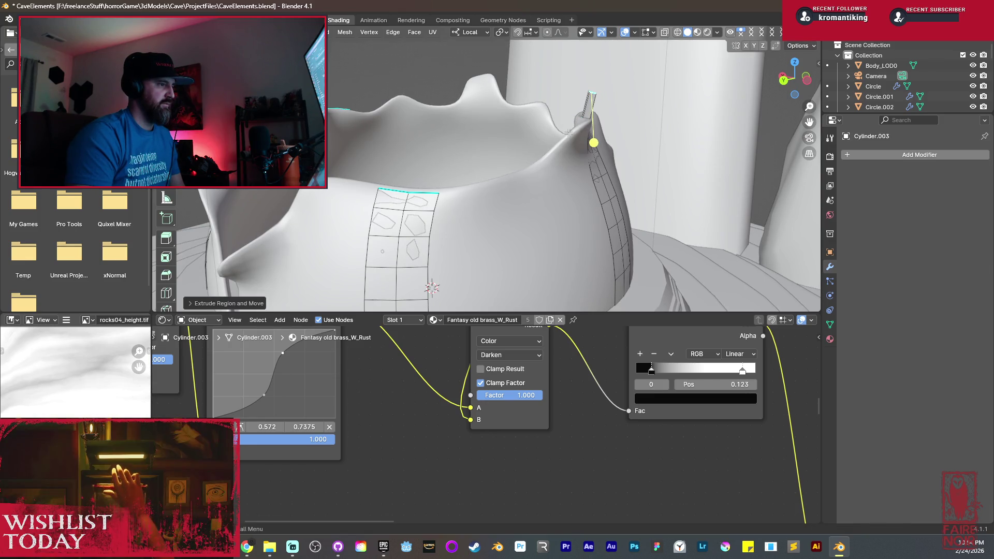
{"action": "middle_click_drag", "start_coordinate": [605, 114], "coordinate": [617, 101]}
{"action": "key", "text": "g"}
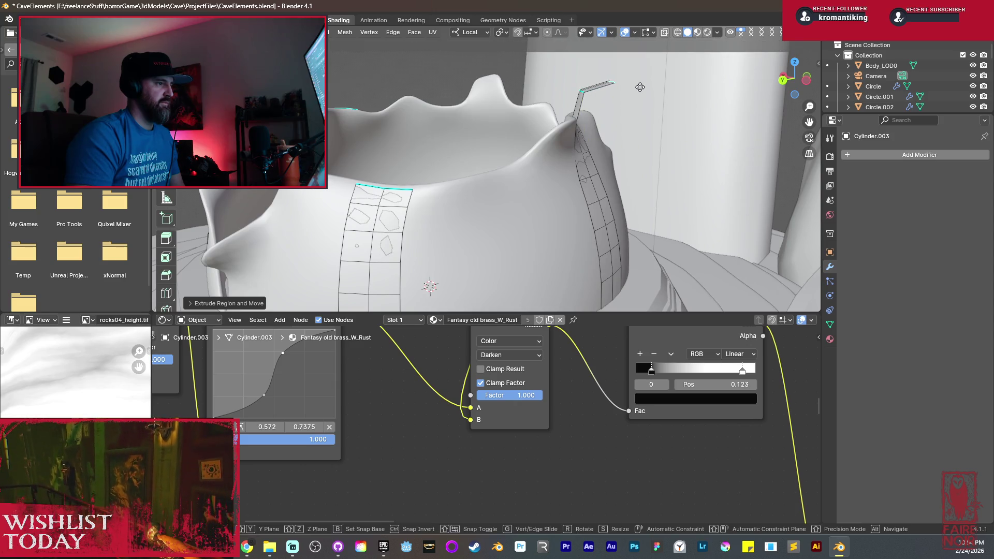
{"action": "left_click", "coordinate": [638, 89]}
{"action": "middle_click_drag", "start_coordinate": [638, 88], "coordinate": [635, 127]}
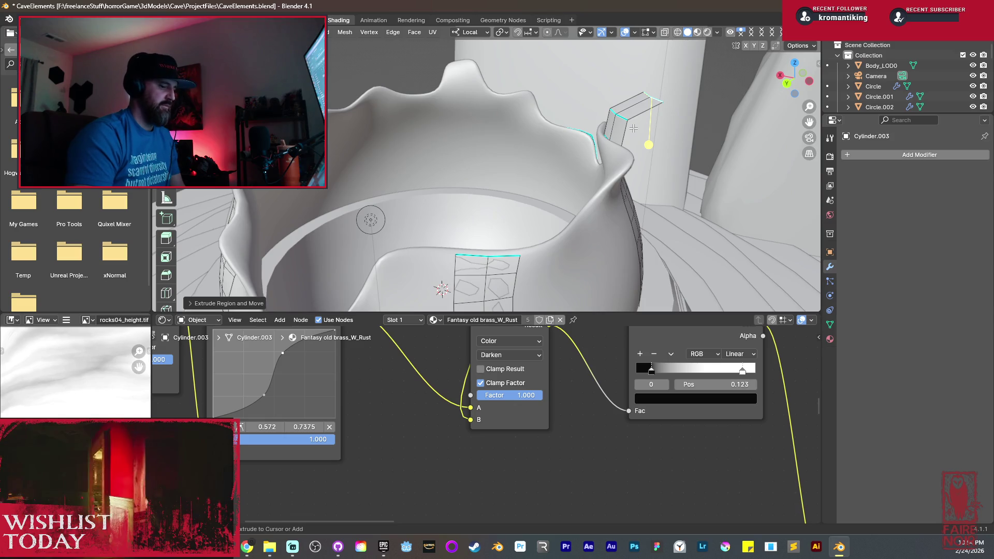
{"action": "key", "text": "ctrl+Tab"}
{"action": "key", "text": "Escape"}
Mark the rim patch edges sharp and bevel the vertical tip edge.
{"action": "key", "text": "ctrl+z"}
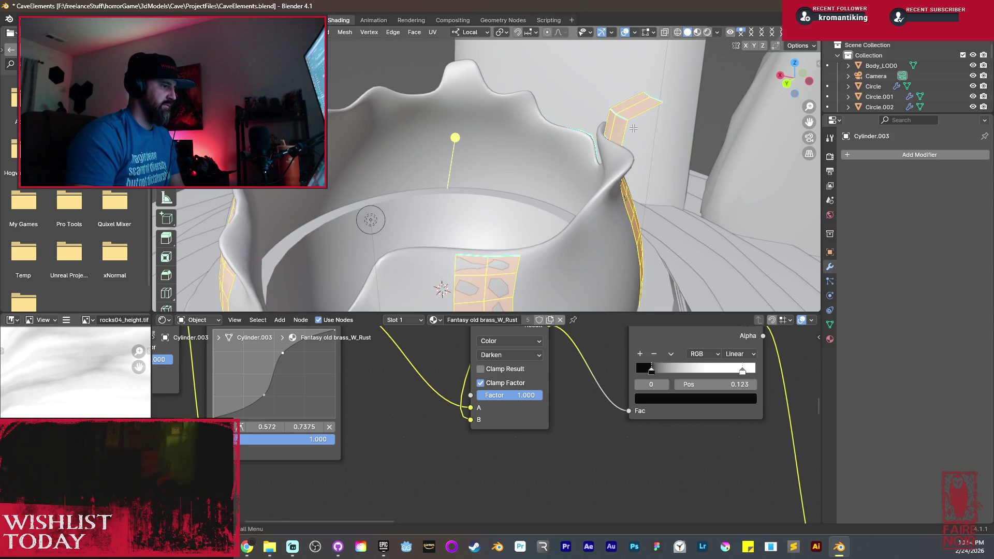
{"action": "key", "text": "ctrl+e"}
{"action": "left_click", "coordinate": [598, 237]}
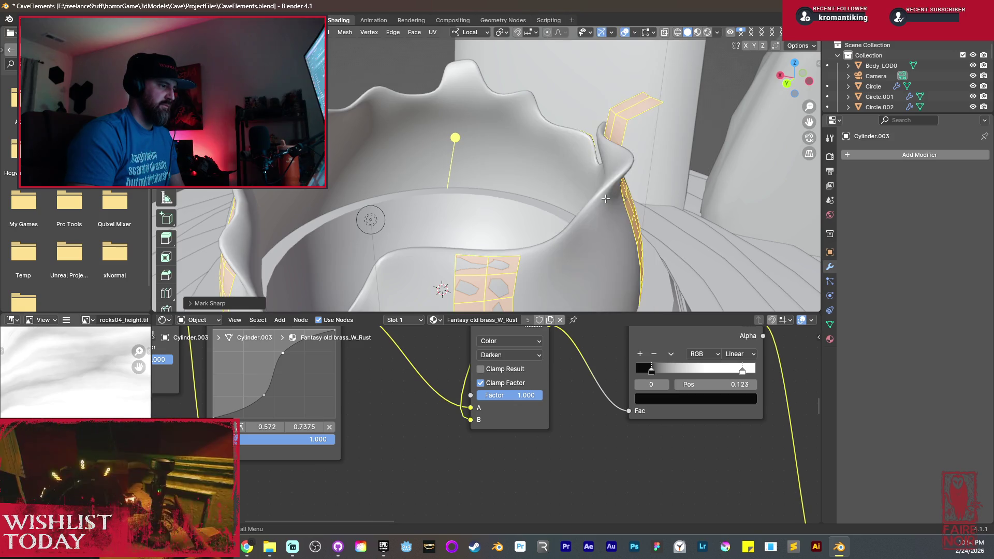
{"action": "left_click", "coordinate": [624, 120]}
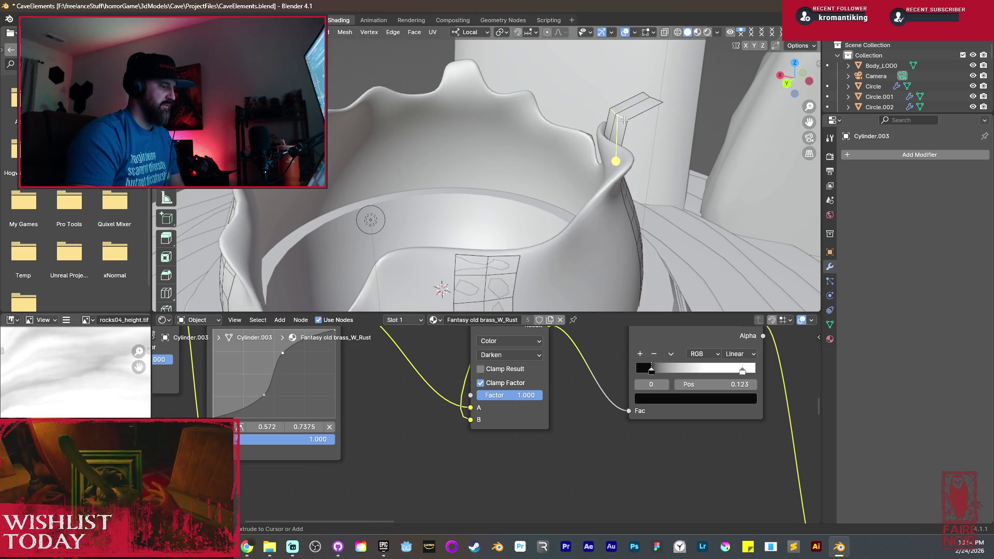
{"action": "key", "text": "ctrl+b"}
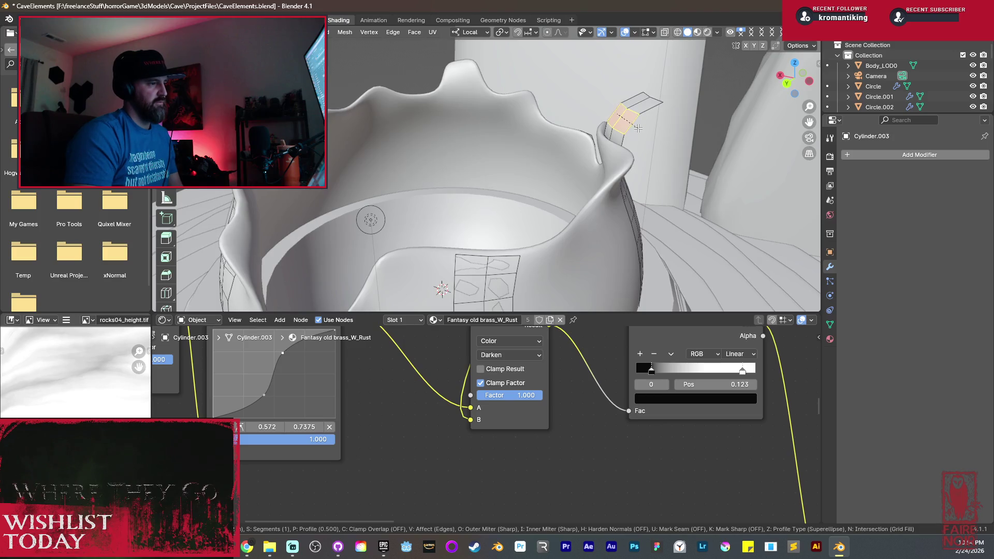
{"action": "left_click", "coordinate": [638, 128]}
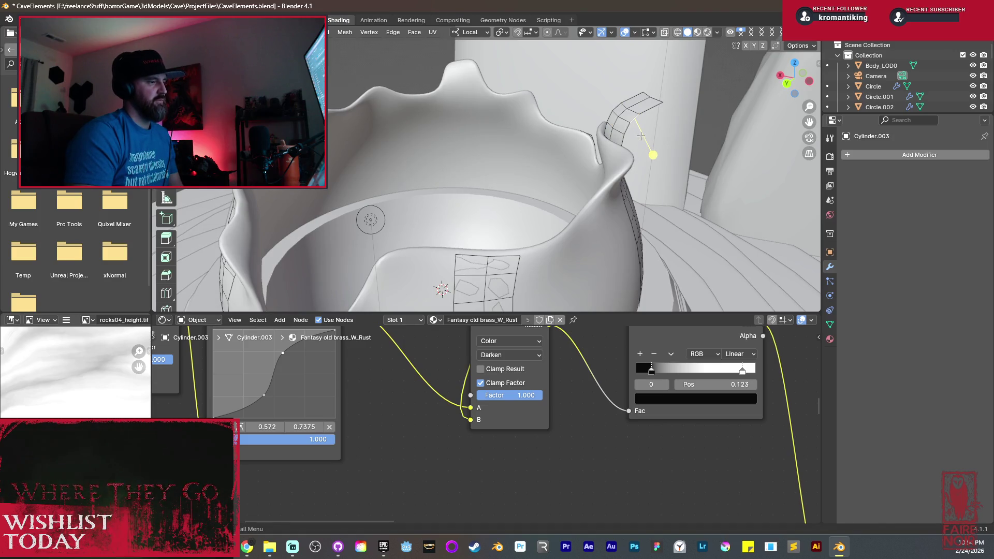
Nudge the beveled tip edge upward and try rotating it.
{"action": "middle_click_drag", "start_coordinate": [638, 128], "coordinate": [590, 165]}
{"action": "middle_click_drag", "start_coordinate": [506, 206], "coordinate": [505, 150]}
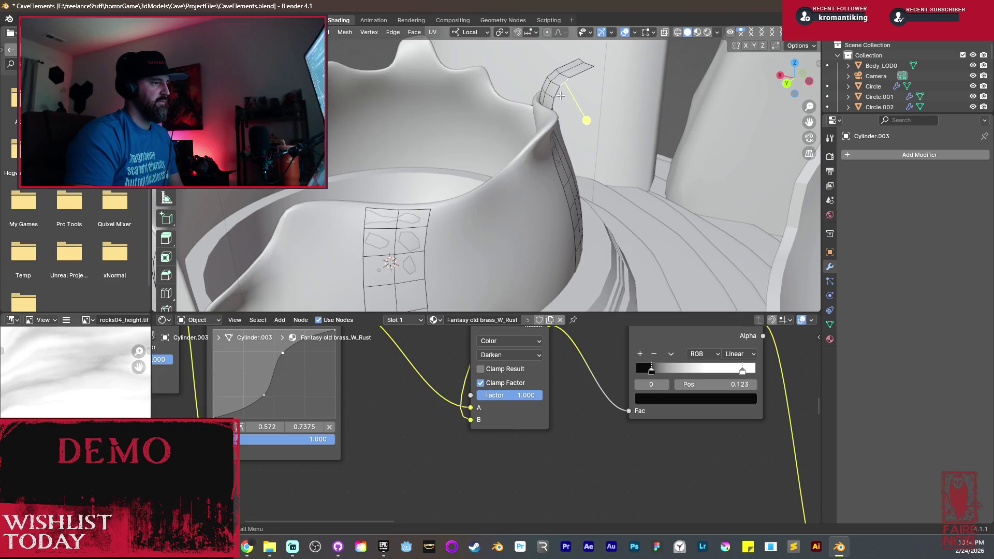
{"action": "middle_click_drag", "start_coordinate": [588, 98], "coordinate": [577, 91]}
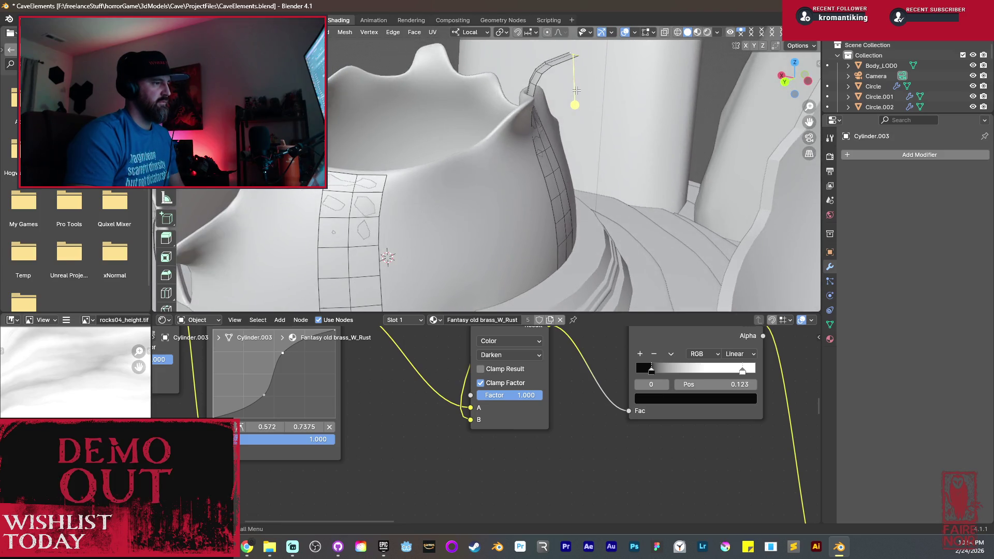
{"action": "key", "text": "g"}
{"action": "left_click", "coordinate": [597, 83]}
{"action": "key", "text": "r"}
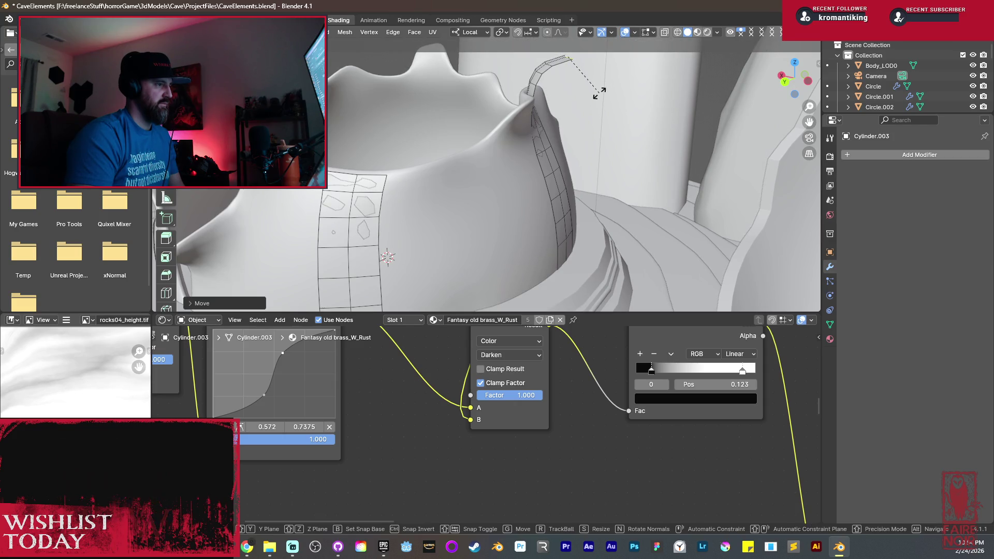
{"action": "right_click", "coordinate": [601, 87]}
Move and rotate the tip edge into its final position.
{"action": "mouse_move", "coordinate": [605, 91]}
{"action": "middle_mouse_down"}
{"action": "mouse_move", "coordinate": [603, 83]}
{"action": "mouse_move", "coordinate": [596, 121]}
{"action": "mouse_move", "coordinate": [528, 158]}
{"action": "mouse_move", "coordinate": [474, 169]}
{"action": "middle_mouse_up"}
{"action": "key", "text": "r"}
{"action": "right_click", "coordinate": [601, 87]}
{"action": "key", "text": "g"}
{"action": "left_click", "coordinate": [582, 149]}
{"action": "key", "text": "r"}
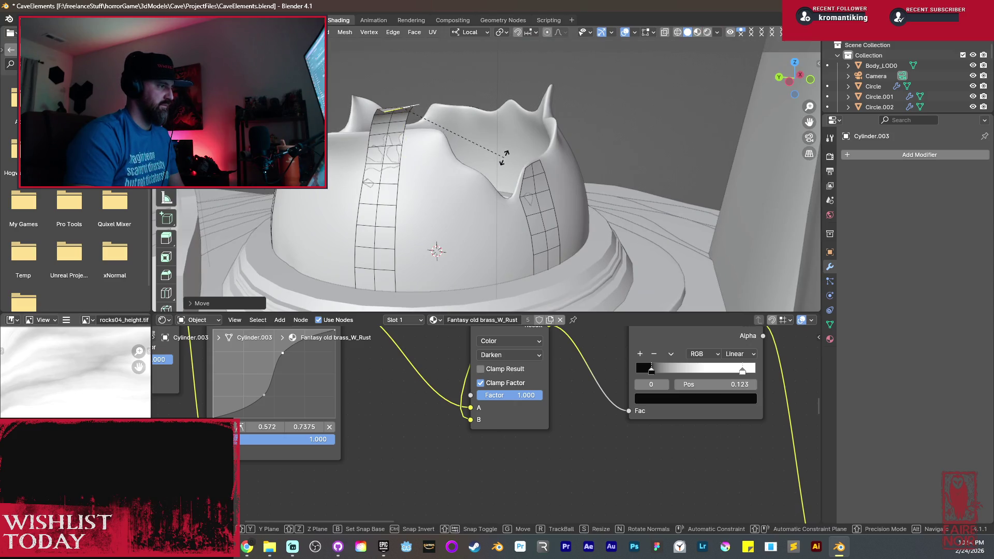
{"action": "left_click", "coordinate": [506, 154]}
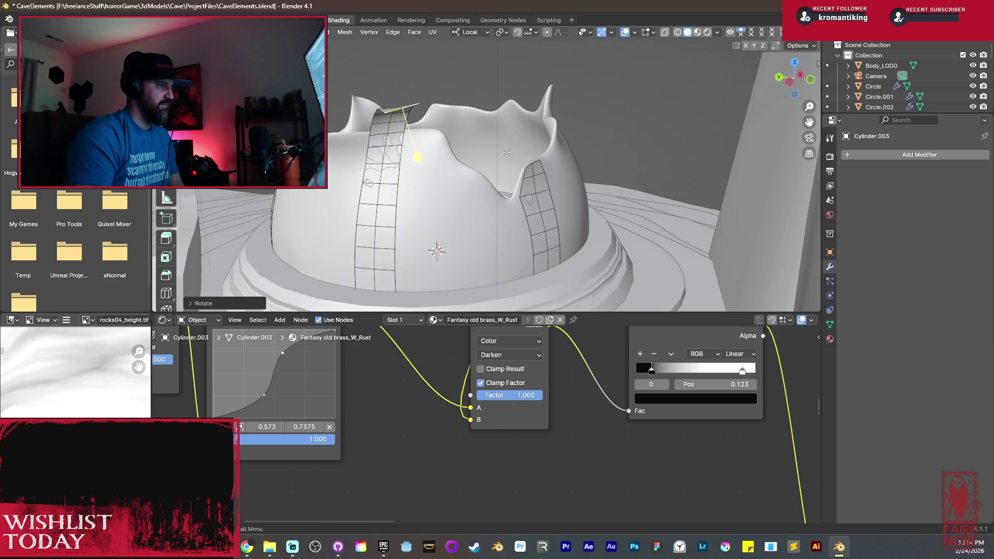
Tilt the right strip's top edge and scale its middle edge into shape.
{"action": "left_click", "coordinate": [530, 164]}
{"action": "key", "text": "KP_Decimal"}
{"action": "scroll", "coordinate": [487, 185], "scroll_direction": "down", "scroll_amount": 4}
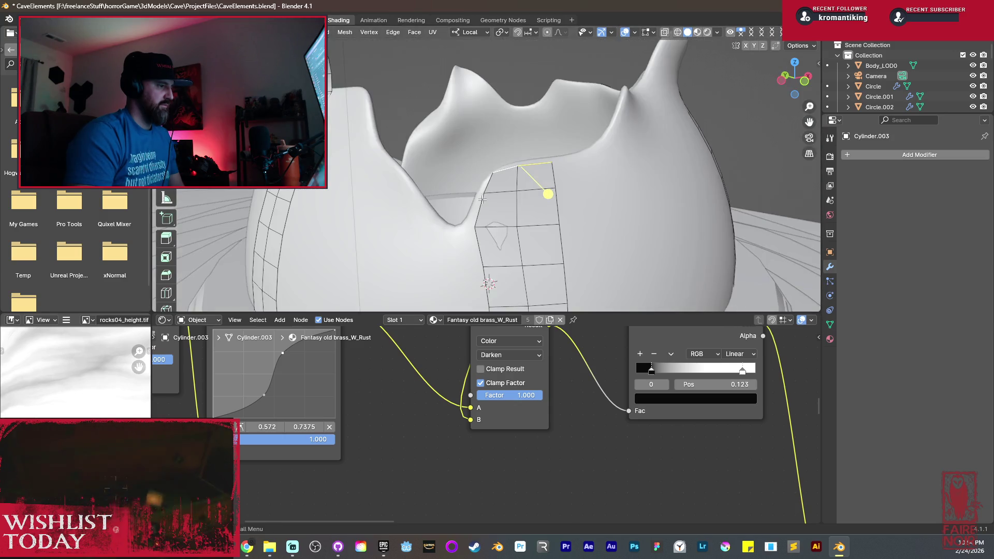
{"action": "middle_click_drag", "start_coordinate": [481, 187], "coordinate": [489, 187]}
{"action": "key", "text": "r"}
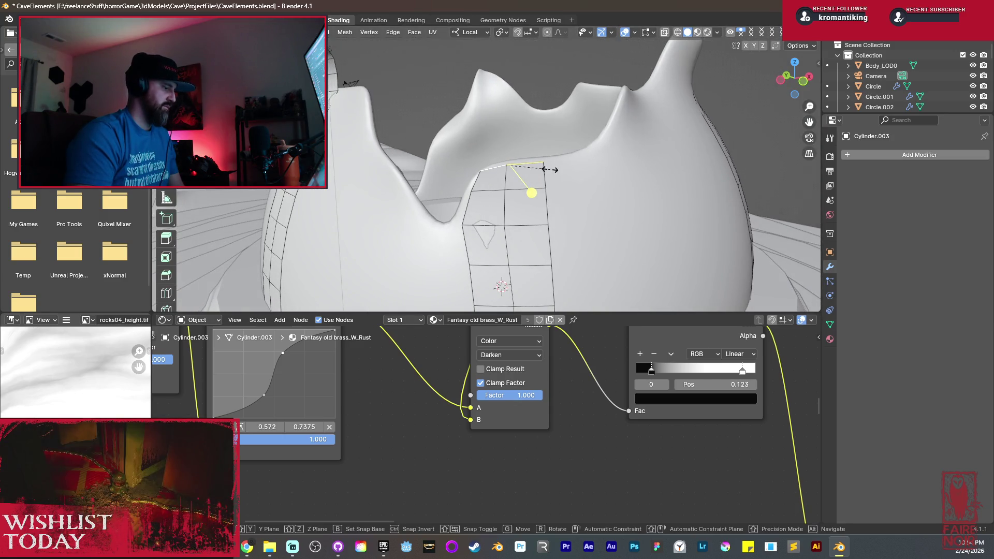
{"action": "left_click", "coordinate": [533, 193]}
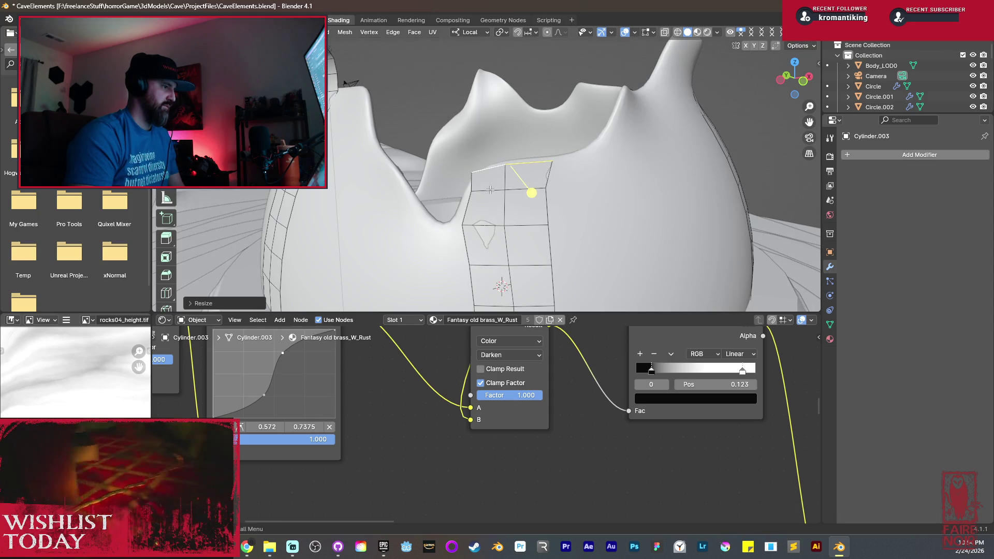
{"action": "left_click", "coordinate": [493, 193]}
{"action": "key", "text": "s"}
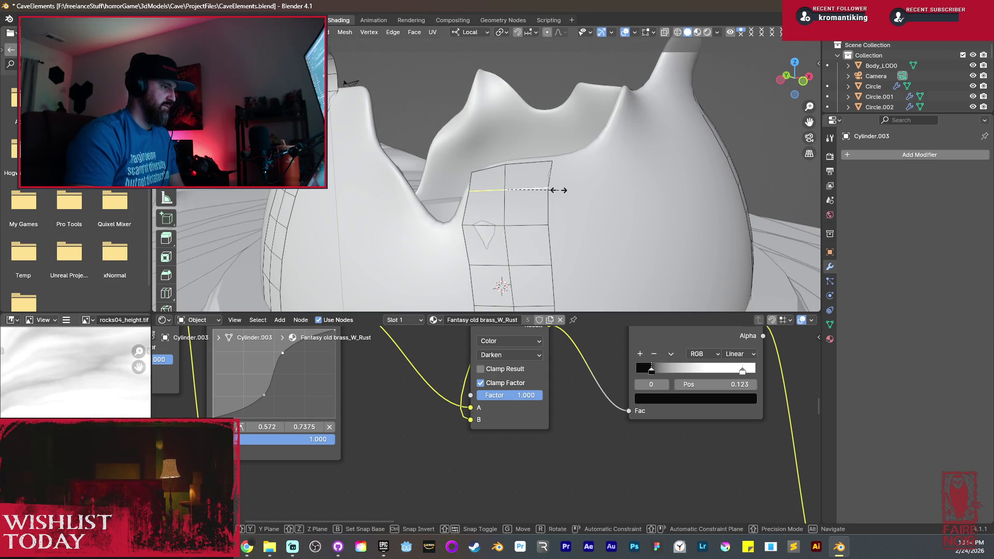
{"action": "key", "text": "g"}
{"action": "left_click", "coordinate": [559, 190]}
Move the top edge and extrude it upward into a thin fin.
{"action": "mouse_move", "coordinate": [533, 210]}
{"action": "middle_mouse_down"}
{"action": "mouse_move", "coordinate": [570, 188]}
{"action": "mouse_move", "coordinate": [604, 147]}
{"action": "middle_mouse_up"}
{"action": "key", "text": "g"}
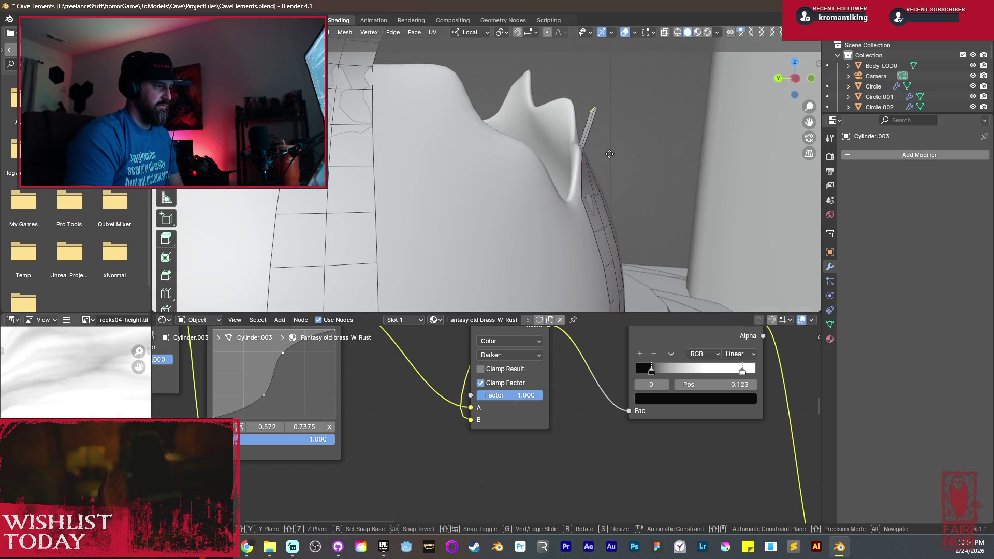
{"action": "left_click", "coordinate": [610, 154]}
{"action": "key", "text": "e"}
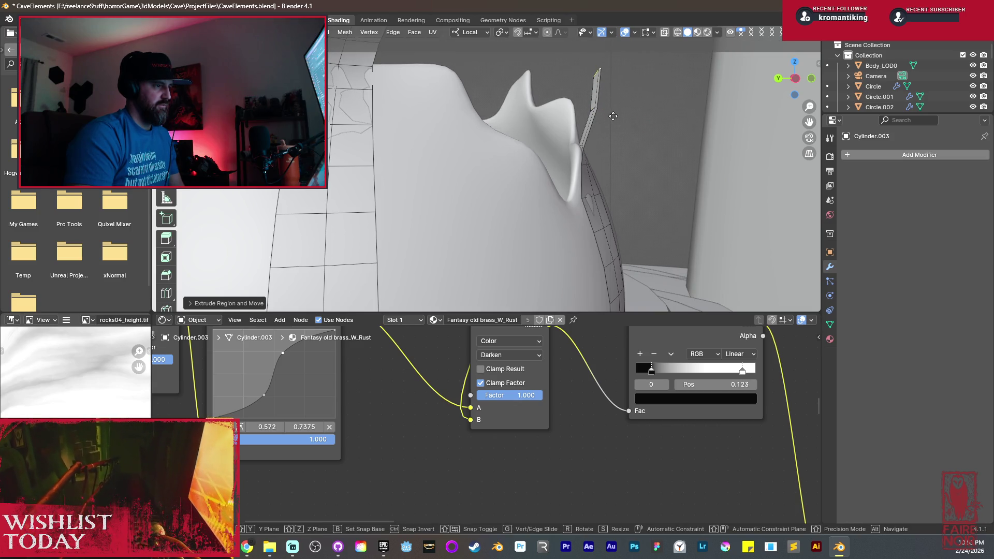
Bevel an edge across the newly extruded strip into a double loop.
{"action": "left_click", "coordinate": [600, 86]}
{"action": "middle_click_drag", "start_coordinate": [601, 85], "coordinate": [541, 166]}
{"action": "left_click", "coordinate": [536, 162]}
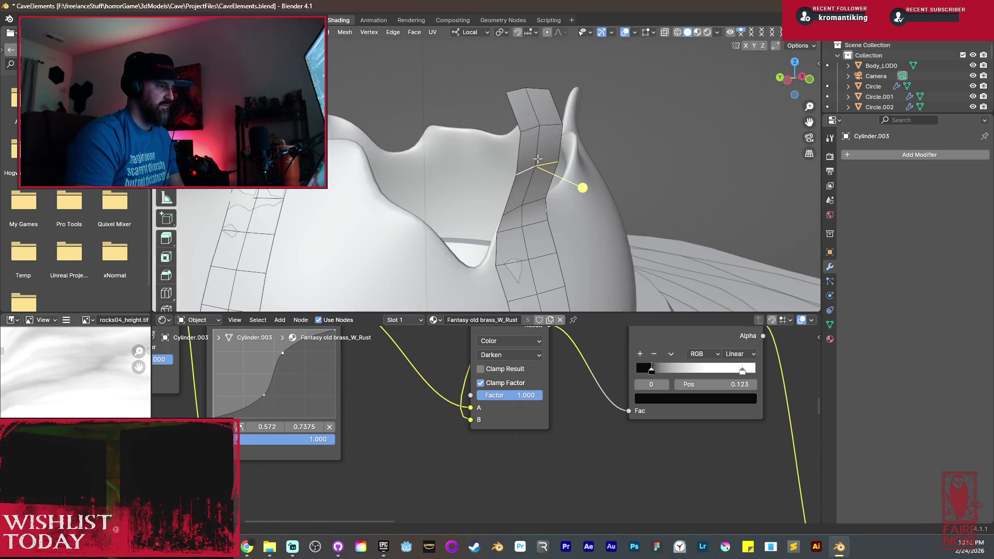
{"action": "key", "text": "ctrl+b"}
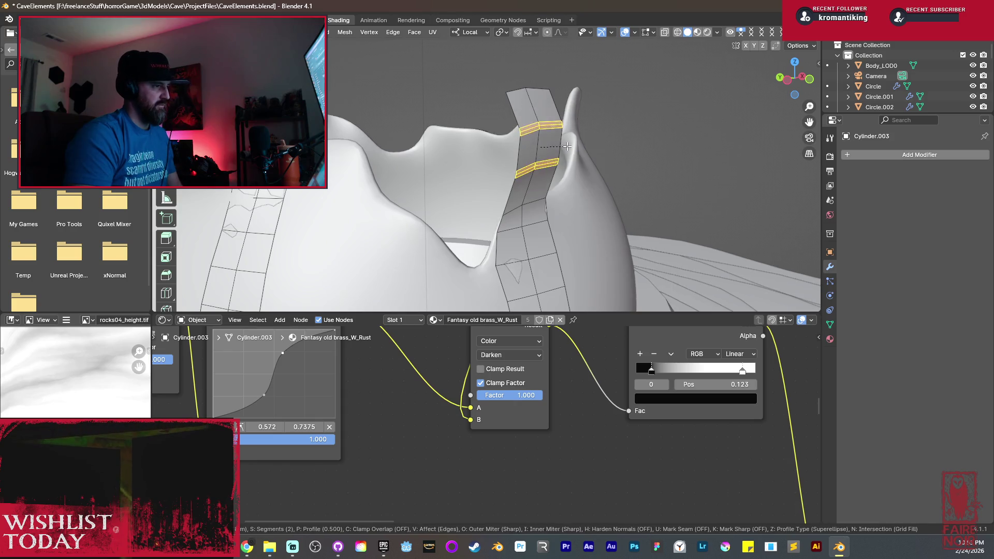
{"action": "left_click", "coordinate": [571, 148]}
Reposition the strip's rim edge and its right vertical edge.
{"action": "middle_click_drag", "start_coordinate": [575, 151], "coordinate": [584, 169]}
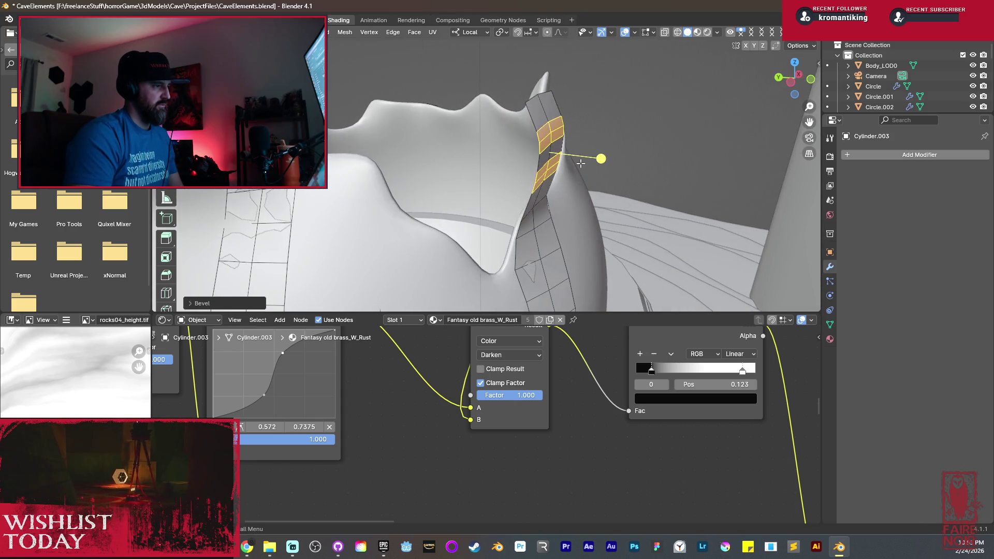
{"action": "left_click", "coordinate": [531, 113]}
{"action": "mouse_move", "coordinate": [533, 107]}
{"action": "middle_mouse_down"}
{"action": "mouse_move", "coordinate": [572, 121]}
{"action": "mouse_move", "coordinate": [572, 158]}
{"action": "middle_mouse_up"}
{"action": "key", "text": "g"}
{"action": "left_click", "coordinate": [579, 125]}
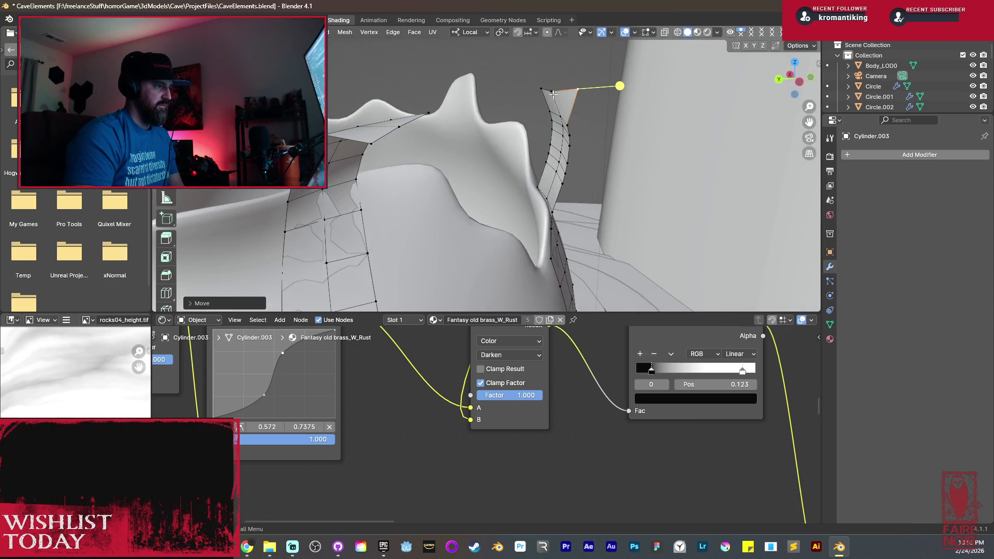
{"action": "left_click", "coordinate": [574, 136]}
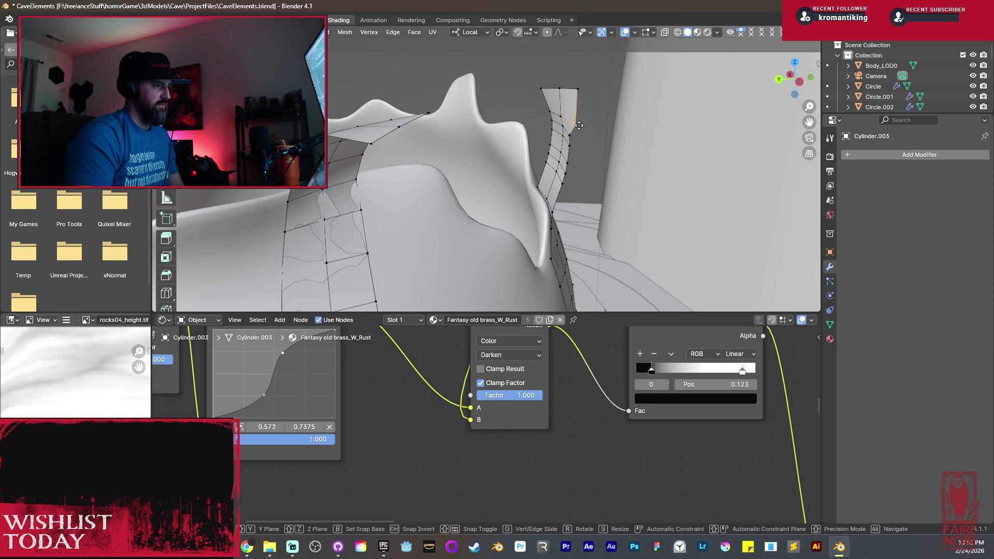
{"action": "key", "text": "g"}
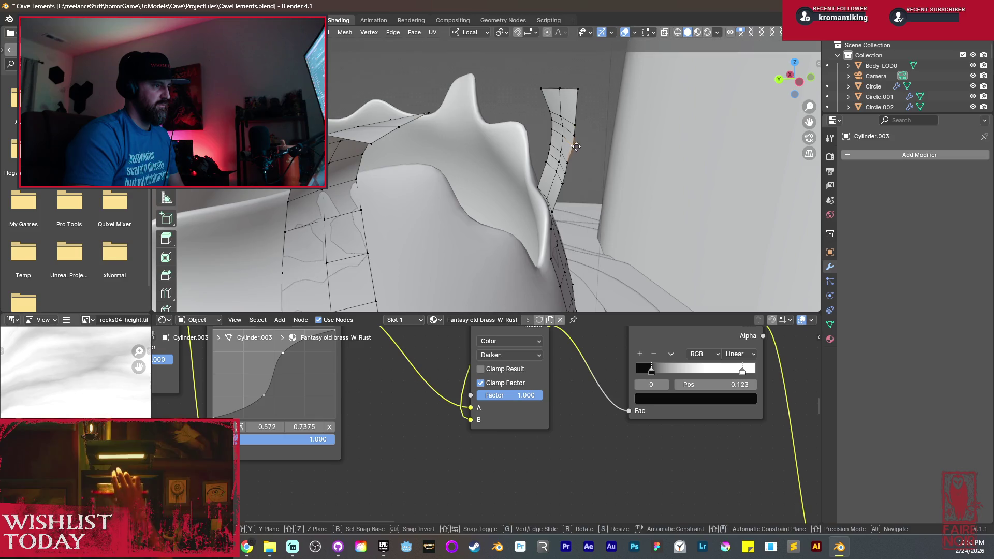
{"action": "left_click", "coordinate": [575, 146]}
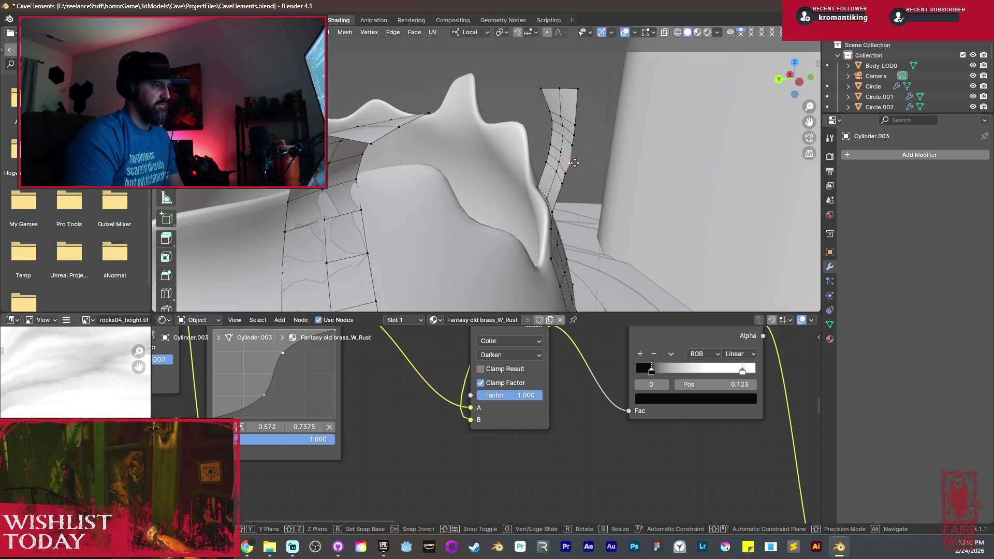
Turn on proportional editing and reshape the strip with two proportional moves.
{"action": "middle_click_drag", "start_coordinate": [571, 163], "coordinate": [555, 126]}
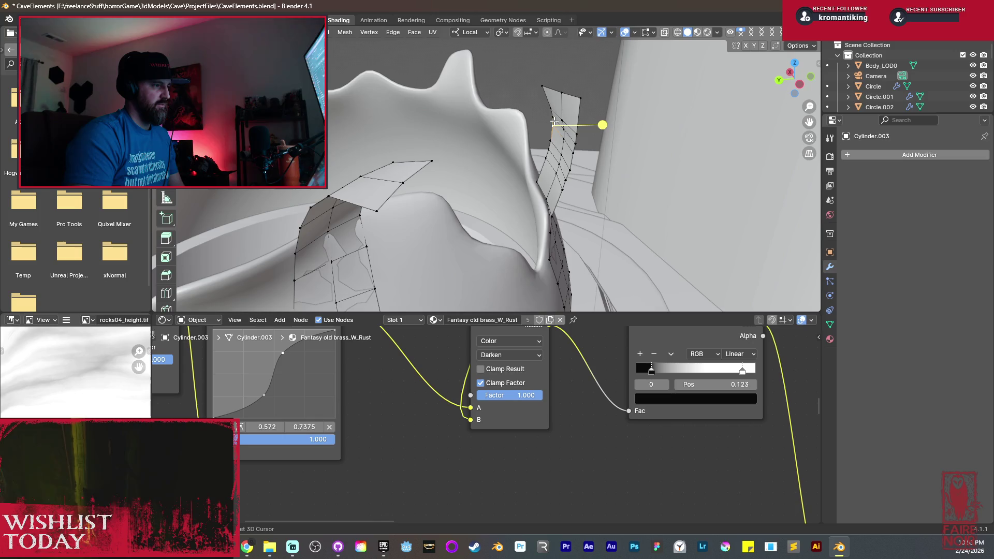
{"action": "key", "text": "o"}
{"action": "key", "text": "g"}
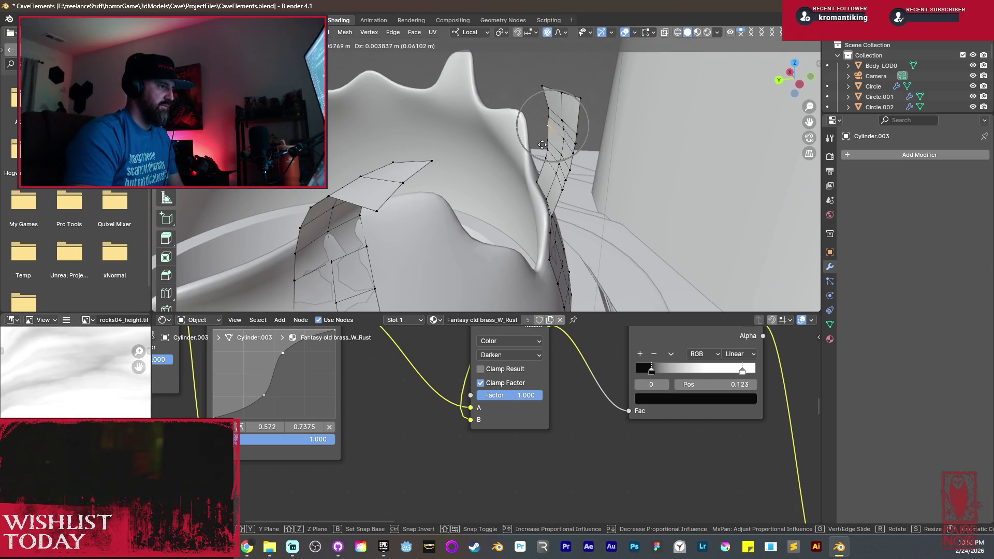
{"action": "left_click", "coordinate": [539, 141]}
{"action": "key", "text": "g"}
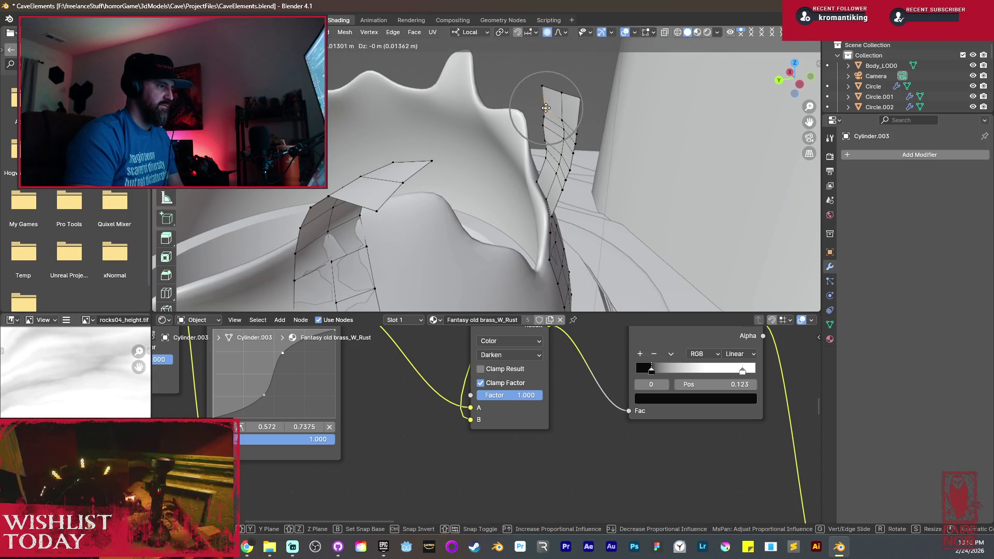
{"action": "left_click", "coordinate": [547, 122]}
Extrude the strip's top edge upward and bevel an edge on the new section.
{"action": "mouse_move", "coordinate": [547, 123]}
{"action": "middle_mouse_down"}
{"action": "mouse_move", "coordinate": [540, 155]}
{"action": "mouse_move", "coordinate": [554, 176]}
{"action": "mouse_move", "coordinate": [532, 162]}
{"action": "middle_mouse_up"}
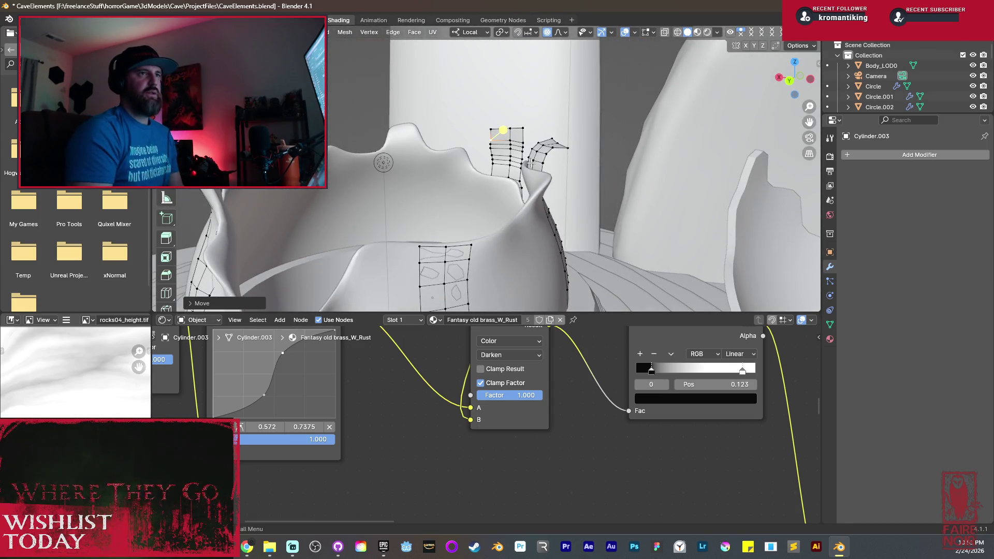
{"action": "mouse_move", "coordinate": [531, 162]}
{"action": "middle_mouse_down"}
{"action": "mouse_move", "coordinate": [475, 249]}
{"action": "mouse_move", "coordinate": [440, 230]}
{"action": "middle_mouse_up"}
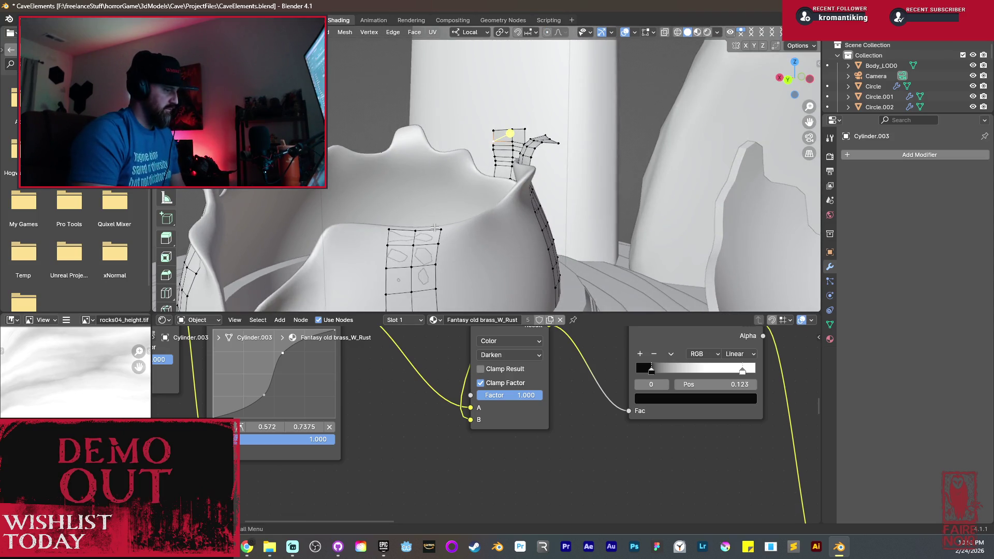
{"action": "middle_click_drag", "start_coordinate": [433, 228], "coordinate": [534, 238]}
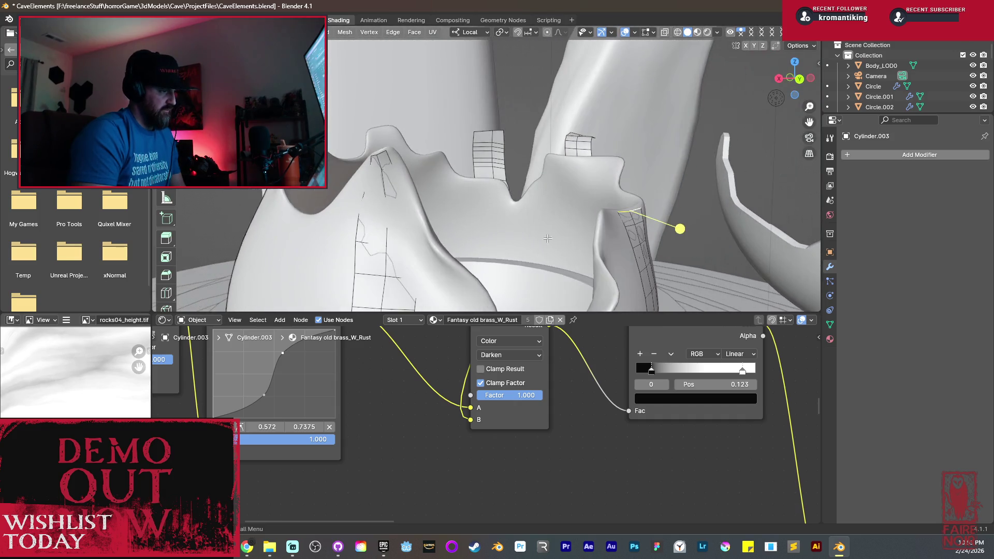
{"action": "key", "text": "g"}
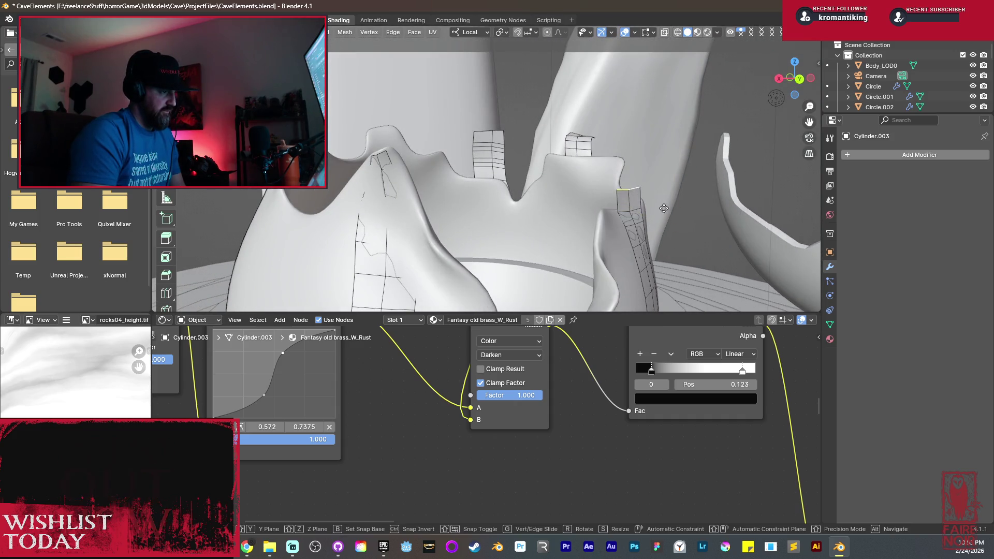
{"action": "left_click", "coordinate": [670, 203]}
{"action": "middle_click_drag", "start_coordinate": [637, 180], "coordinate": [719, 205]}
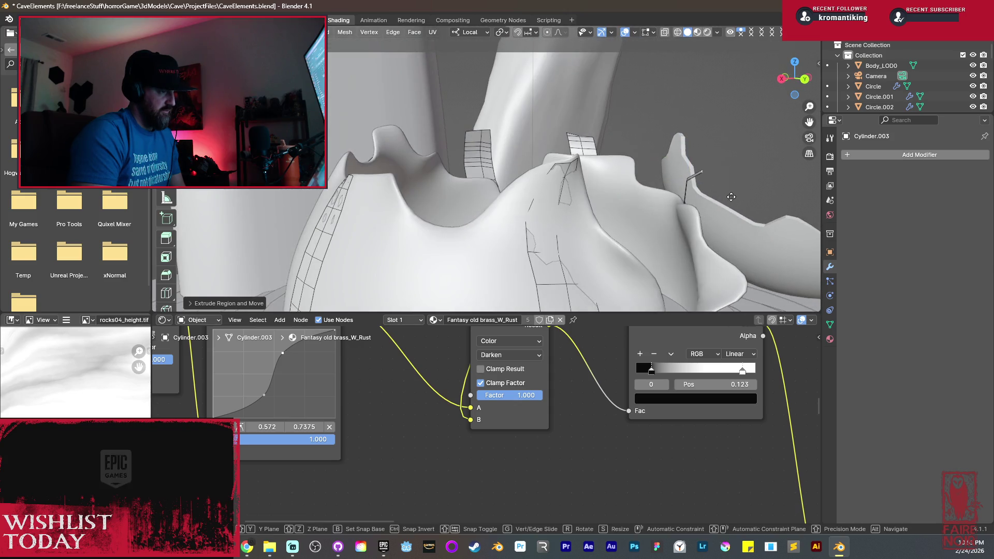
{"action": "left_click", "coordinate": [736, 164]}
{"action": "middle_click_drag", "start_coordinate": [725, 158], "coordinate": [533, 107]}
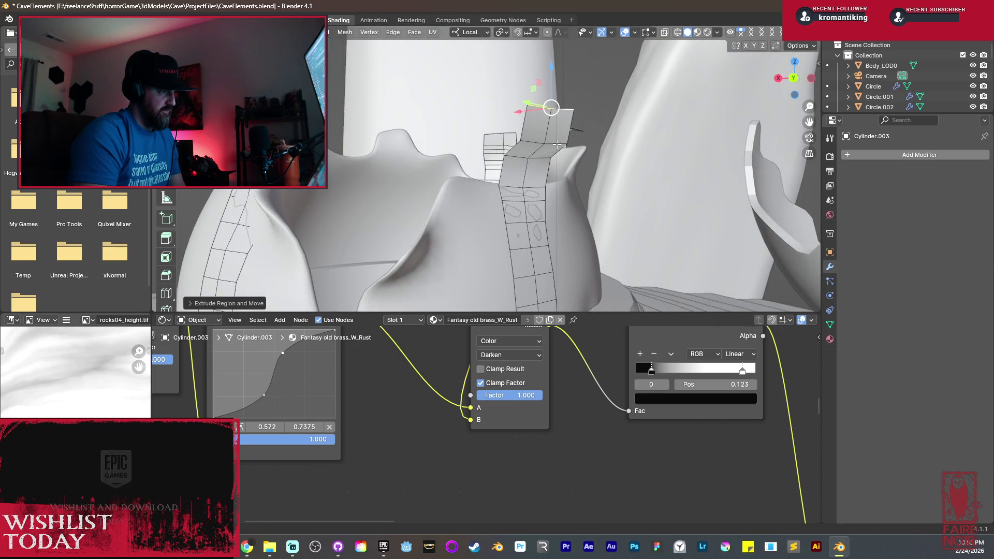
{"action": "key", "text": "ctrl+b"}
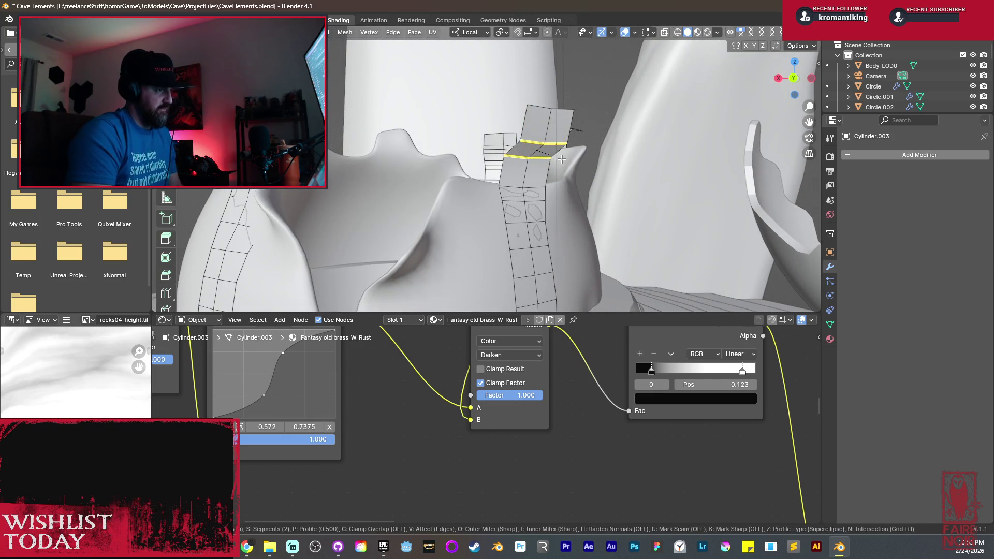
{"action": "left_click", "coordinate": [598, 179]}
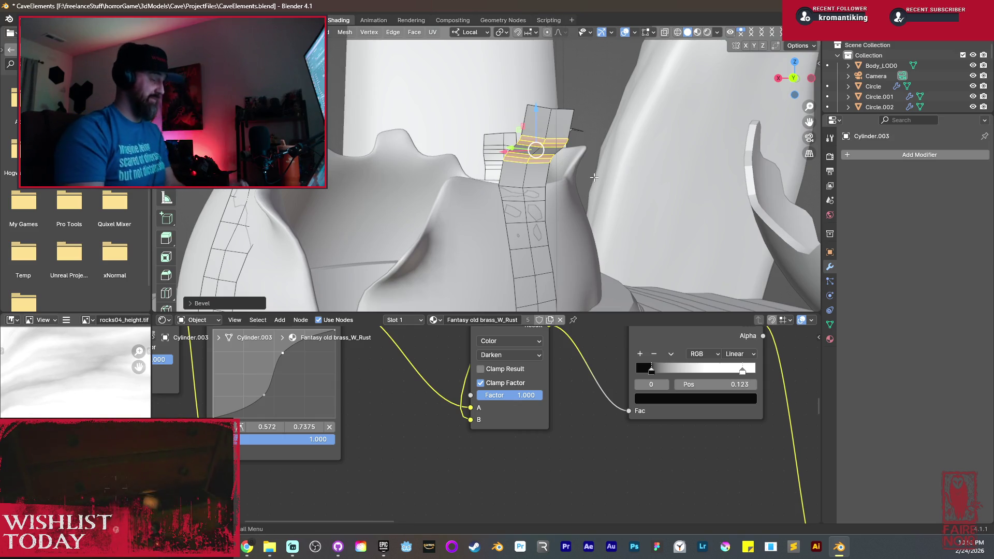
Add a loop cut across the strip, then return to Object Mode with nothing selected.
{"action": "mouse_move", "coordinate": [566, 203]}
{"action": "middle_mouse_down"}
{"action": "mouse_move", "coordinate": [581, 184]}
{"action": "mouse_move", "coordinate": [748, 231]}
{"action": "middle_mouse_up"}
{"action": "key", "text": "ctrl+r"}
{"action": "left_click", "coordinate": [581, 184]}
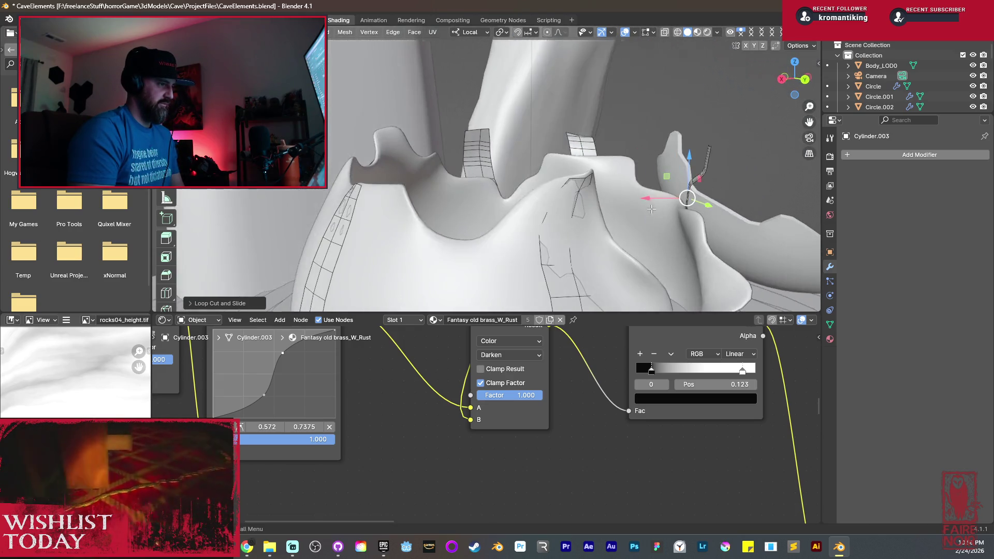
{"action": "left_click", "coordinate": [727, 224]}
{"action": "mouse_move", "coordinate": [726, 223]}
{"action": "middle_mouse_down"}
{"action": "mouse_move", "coordinate": [651, 176]}
{"action": "mouse_move", "coordinate": [666, 155]}
{"action": "mouse_move", "coordinate": [728, 185]}
{"action": "mouse_move", "coordinate": [492, 184]}
{"action": "mouse_move", "coordinate": [423, 166]}
{"action": "mouse_move", "coordinate": [524, 157]}
{"action": "mouse_move", "coordinate": [563, 195]}
{"action": "mouse_move", "coordinate": [525, 193]}
{"action": "mouse_move", "coordinate": [576, 260]}
{"action": "mouse_move", "coordinate": [660, 235]}
{"action": "mouse_move", "coordinate": [748, 236]}
{"action": "mouse_move", "coordinate": [604, 206]}
{"action": "mouse_move", "coordinate": [517, 247]}
{"action": "mouse_move", "coordinate": [525, 196]}
{"action": "middle_mouse_up"}
{"action": "left_click", "coordinate": [640, 150]}
{"action": "left_click", "coordinate": [694, 177]}
{"action": "key", "text": "Tab"}
{"action": "key", "text": "alt+a"}
{"action": "scroll", "coordinate": [549, 207], "scroll_direction": "down", "scroll_amount": 5}
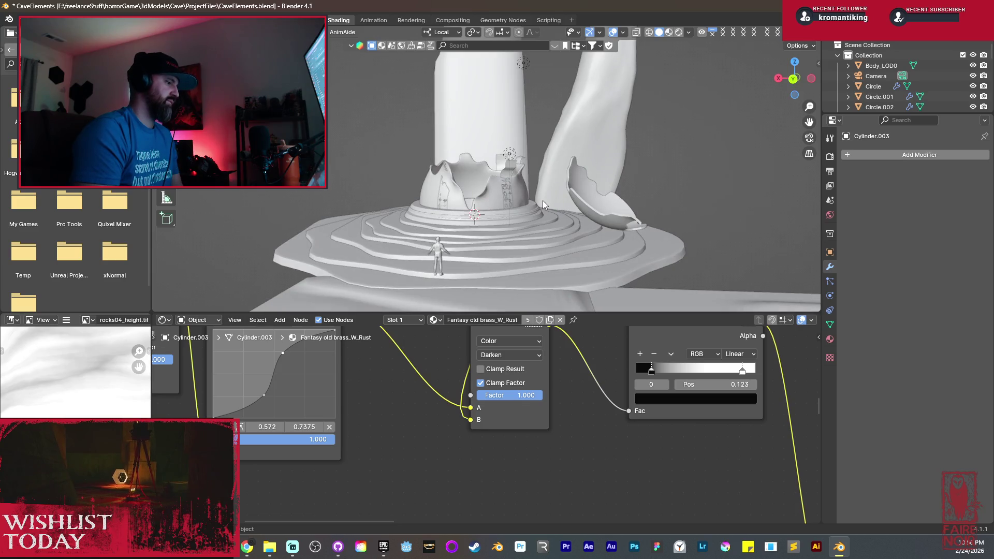
Enter Edit Mode on the basin and use X-ray display to pick a rim-strip vertex.
{"action": "scroll", "coordinate": [543, 201], "scroll_direction": "up", "scroll_amount": 5}
{"action": "scroll", "coordinate": [533, 263], "scroll_direction": "up", "scroll_amount": 3}
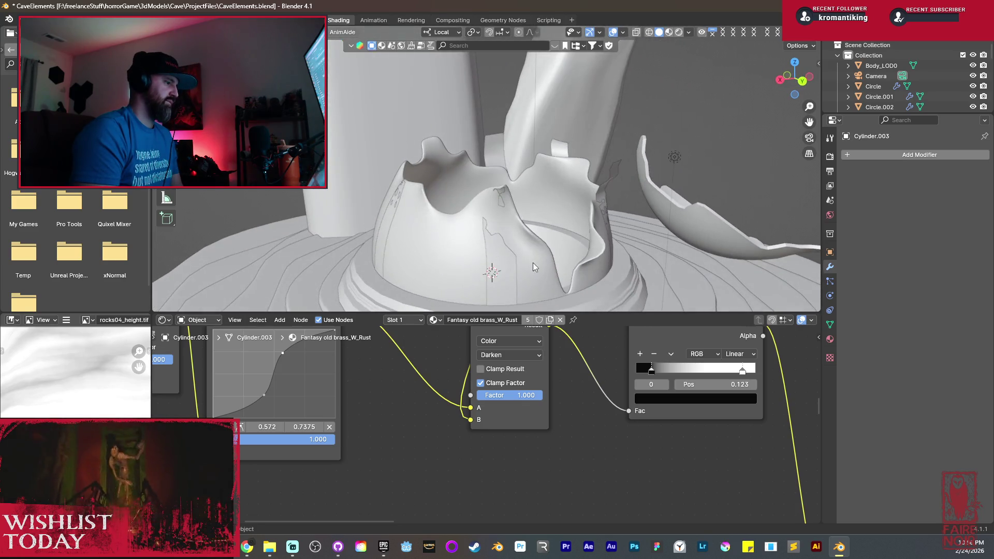
{"action": "key", "text": "Tab"}
{"action": "scroll", "coordinate": [514, 256], "scroll_direction": "up", "scroll_amount": 3}
{"action": "middle_click_drag", "start_coordinate": [514, 257], "coordinate": [529, 186]}
{"action": "key", "text": "alt+z"}
{"action": "key", "text": "alt+z"}
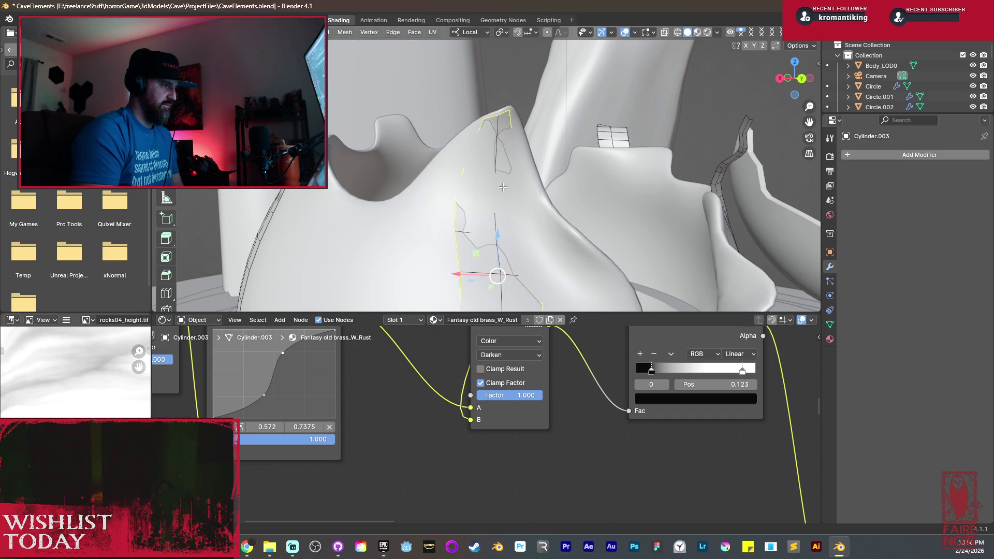
{"action": "left_click", "coordinate": [503, 187]}
{"action": "key", "text": "alt+z"}
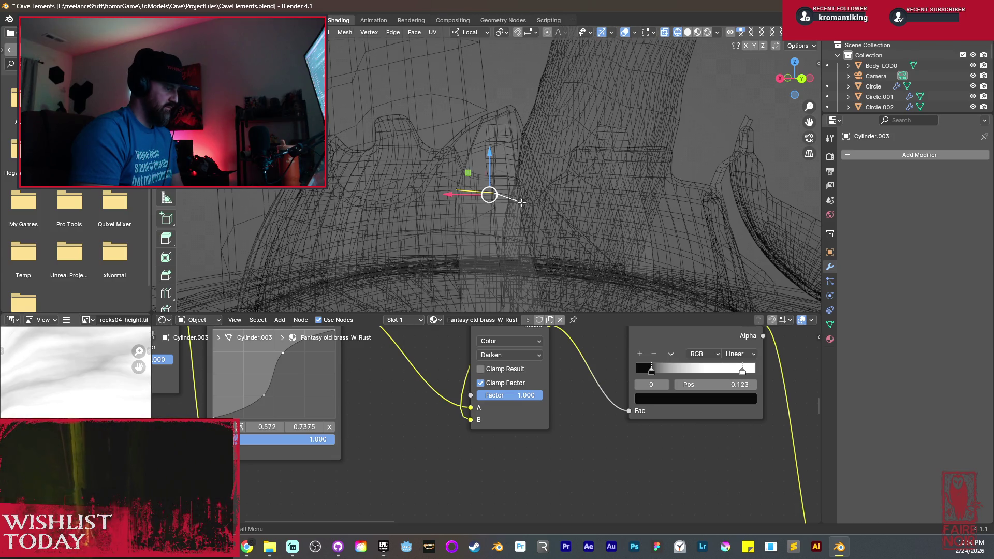
{"action": "mouse_move", "coordinate": [525, 199]}
{"action": "middle_mouse_down"}
{"action": "mouse_move", "coordinate": [572, 247]}
{"action": "mouse_move", "coordinate": [681, 289]}
{"action": "mouse_move", "coordinate": [668, 244]}
{"action": "mouse_move", "coordinate": [716, 277]}
{"action": "mouse_move", "coordinate": [750, 264]}
{"action": "middle_mouse_up"}
{"action": "key", "text": "alt+z"}
Move selected basin rim vertices to new positions along the rim.
{"action": "left_click", "coordinate": [668, 243]}
{"action": "key", "text": "g"}
{"action": "left_click", "coordinate": [746, 264]}
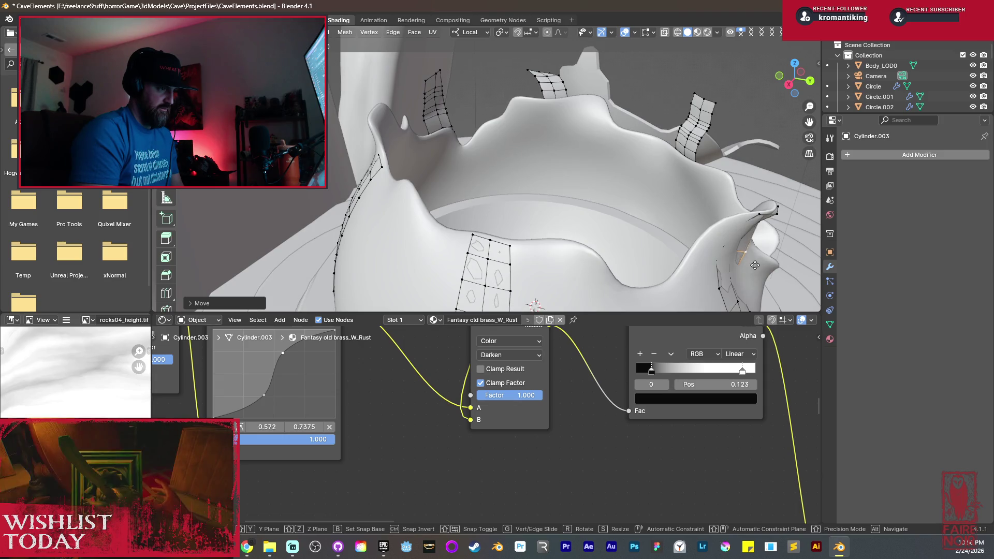
{"action": "key", "text": "g"}
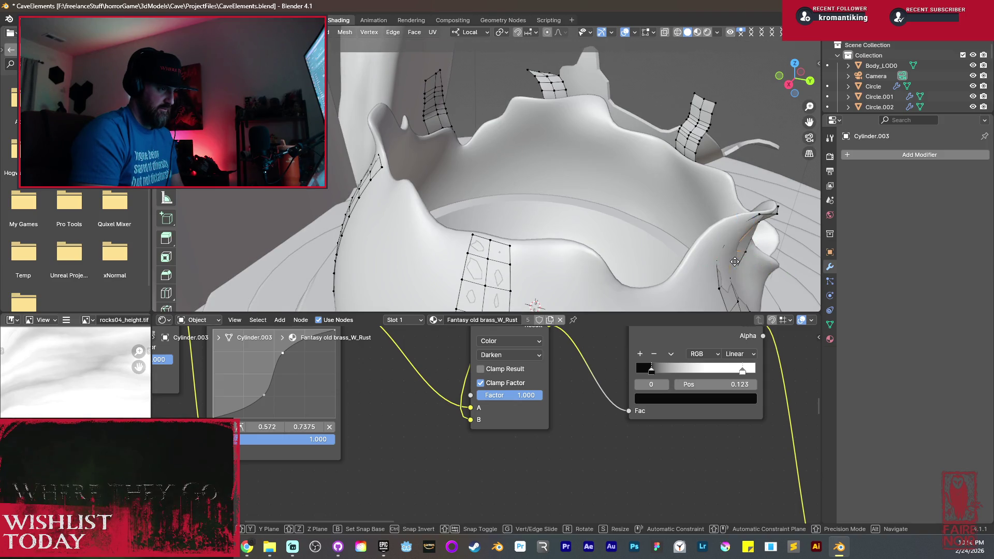
{"action": "left_click", "coordinate": [739, 262]}
{"action": "mouse_move", "coordinate": [739, 262]}
{"action": "middle_mouse_down"}
{"action": "mouse_move", "coordinate": [706, 257]}
{"action": "mouse_move", "coordinate": [764, 305]}
{"action": "mouse_move", "coordinate": [691, 237]}
{"action": "middle_mouse_up"}
{"action": "key", "text": "g"}
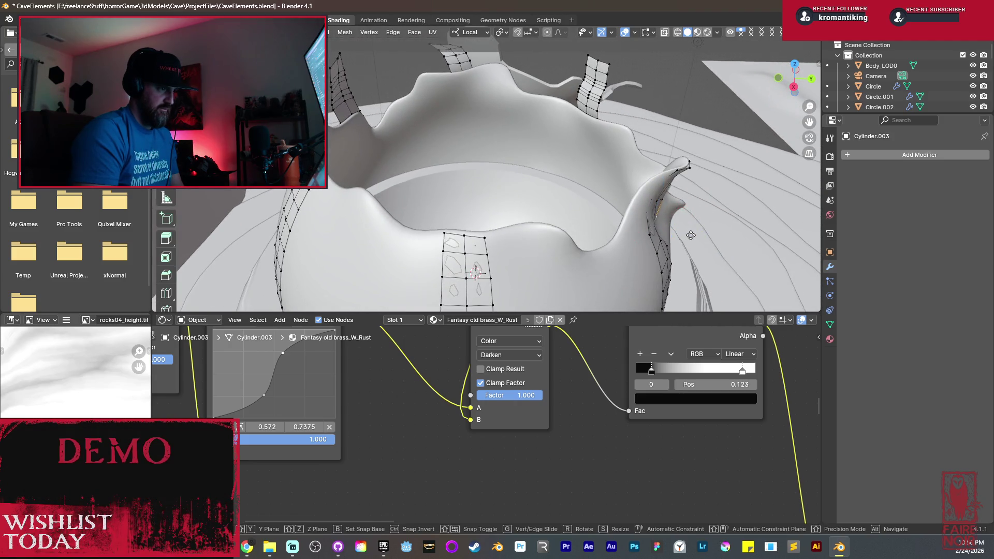
{"action": "mouse_move", "coordinate": [699, 243]}
{"action": "middle_mouse_down"}
{"action": "mouse_move", "coordinate": [561, 222]}
{"action": "mouse_move", "coordinate": [672, 240]}
{"action": "mouse_move", "coordinate": [697, 222]}
{"action": "mouse_move", "coordinate": [521, 193]}
{"action": "mouse_move", "coordinate": [659, 213]}
{"action": "mouse_move", "coordinate": [562, 148]}
{"action": "middle_mouse_up"}
{"action": "key", "text": "g"}
{"action": "left_click", "coordinate": [718, 222]}
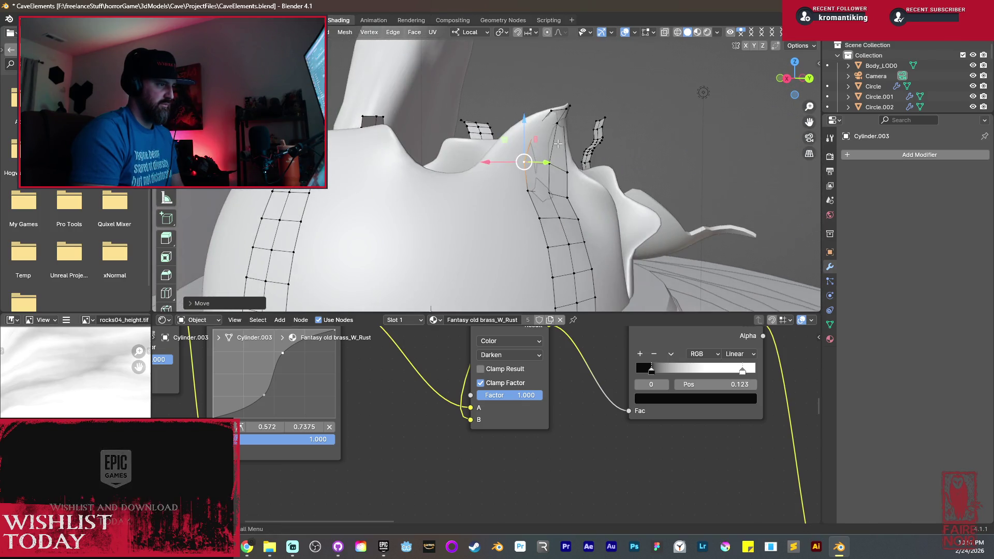
Shift the strip's vertices and faces so it bends along the basin rim.
{"action": "mouse_move", "coordinate": [549, 111]}
{"action": "middle_mouse_down"}
{"action": "mouse_move", "coordinate": [498, 105]}
{"action": "mouse_move", "coordinate": [391, 135]}
{"action": "middle_mouse_up"}
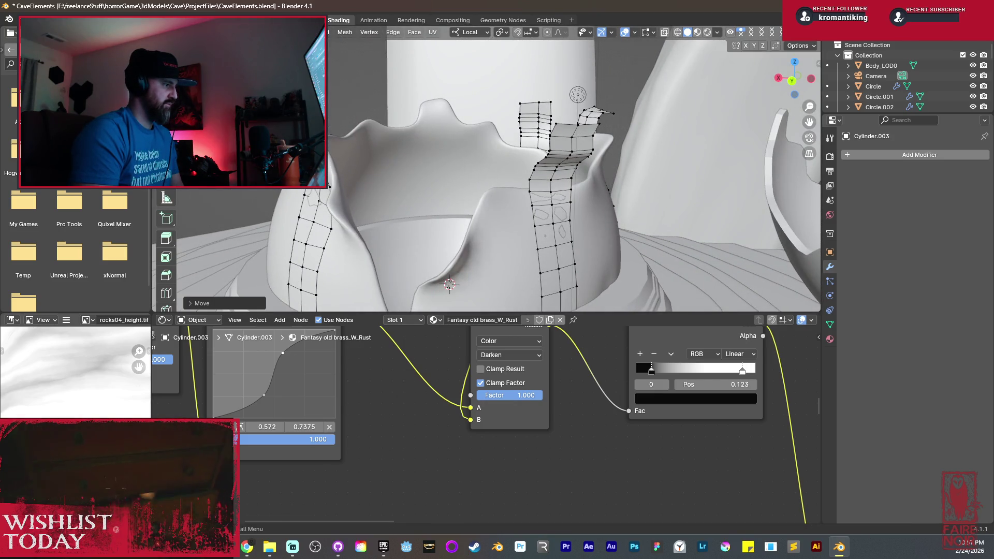
{"action": "middle_click_drag", "start_coordinate": [578, 95], "coordinate": [544, 89]}
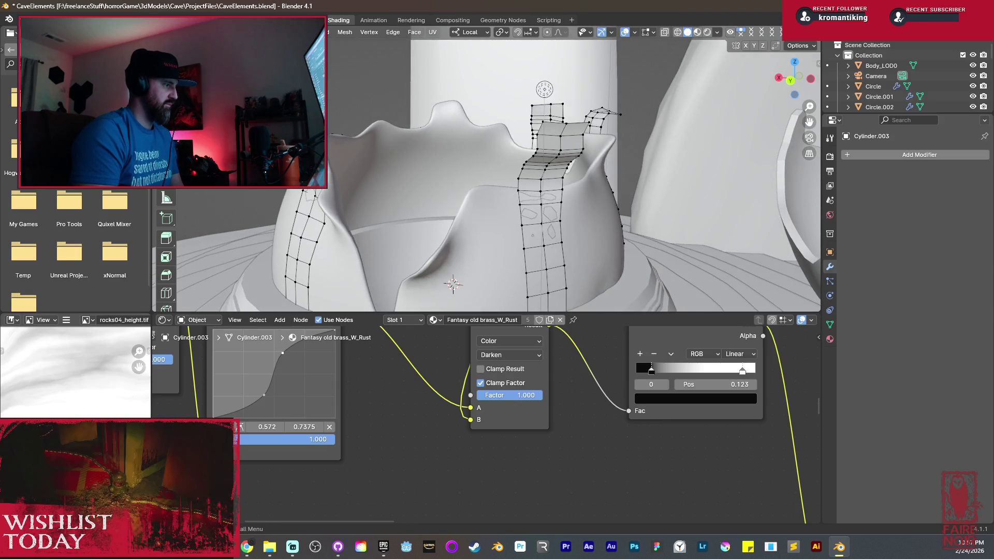
{"action": "mouse_move", "coordinate": [321, 153]}
{"action": "middle_mouse_down"}
{"action": "mouse_move", "coordinate": [388, 156]}
{"action": "mouse_move", "coordinate": [359, 156]}
{"action": "middle_mouse_up"}
{"action": "key", "text": "g"}
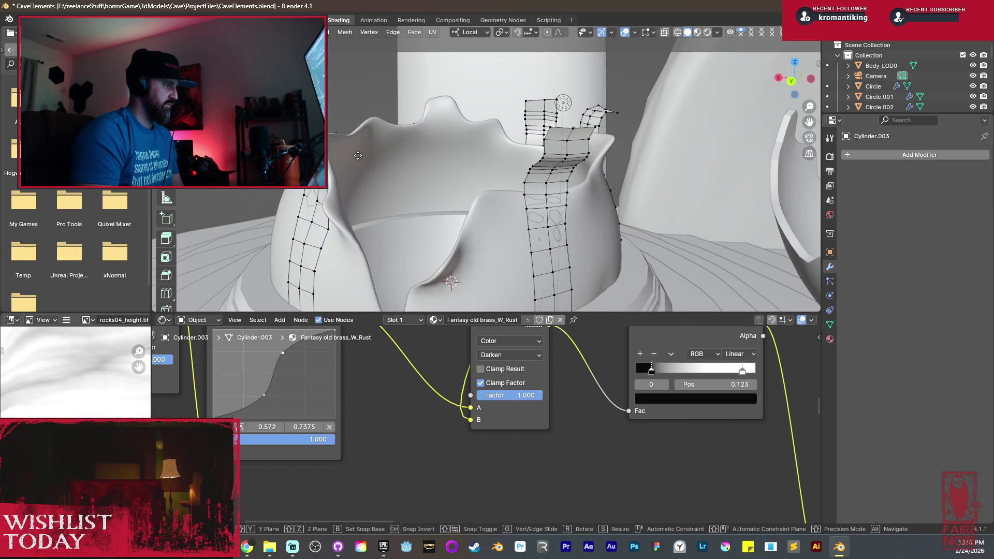
{"action": "left_click", "coordinate": [358, 156]}
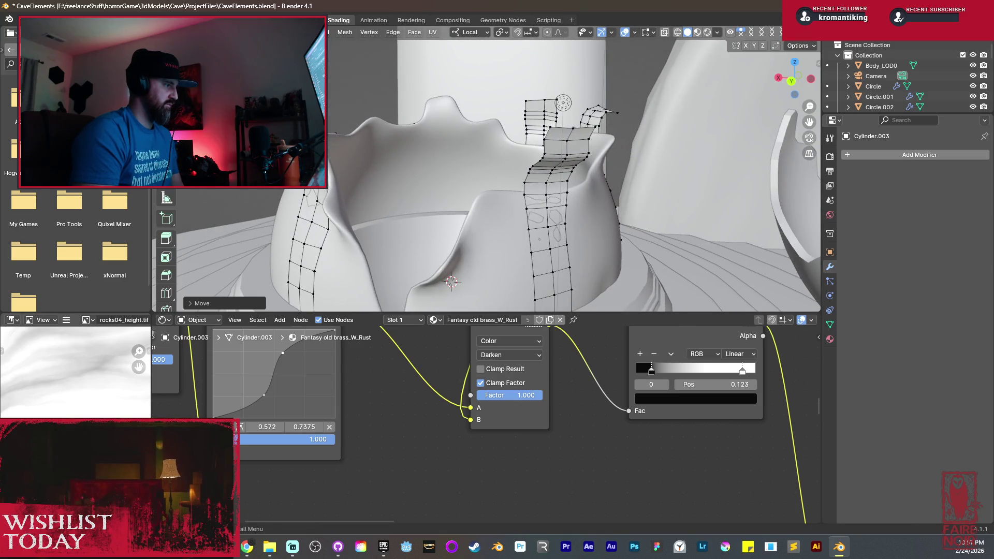
{"action": "left_click", "coordinate": [346, 149]}
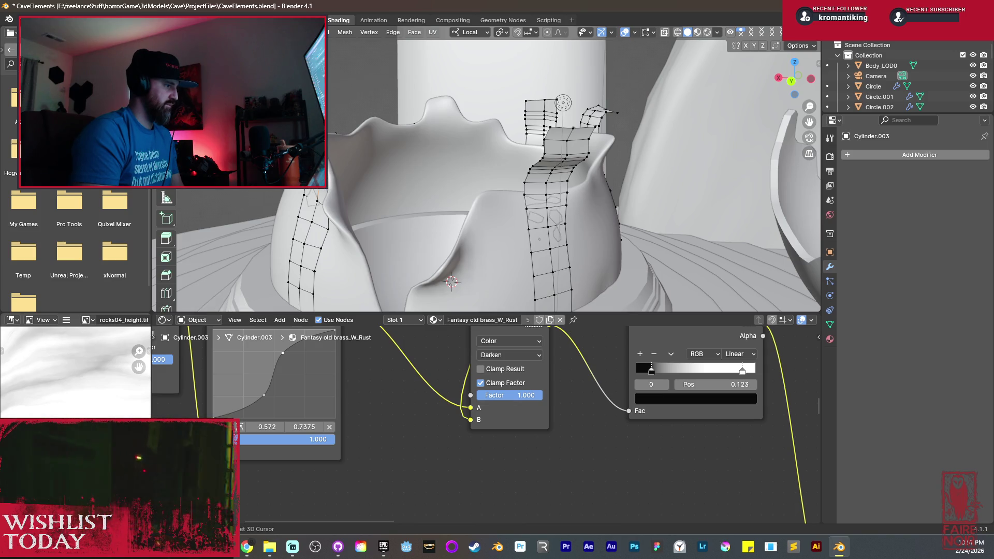
{"action": "mouse_move", "coordinate": [362, 177]}
{"action": "middle_mouse_down"}
{"action": "mouse_move", "coordinate": [342, 174]}
{"action": "mouse_move", "coordinate": [638, 162]}
{"action": "mouse_move", "coordinate": [604, 164]}
{"action": "mouse_move", "coordinate": [391, 93]}
{"action": "mouse_move", "coordinate": [428, 104]}
{"action": "middle_mouse_up"}
{"action": "key", "text": "g"}
{"action": "left_click", "coordinate": [338, 175]}
Move the strip, then adjust two vertices along its edge.
{"action": "key", "text": "g"}
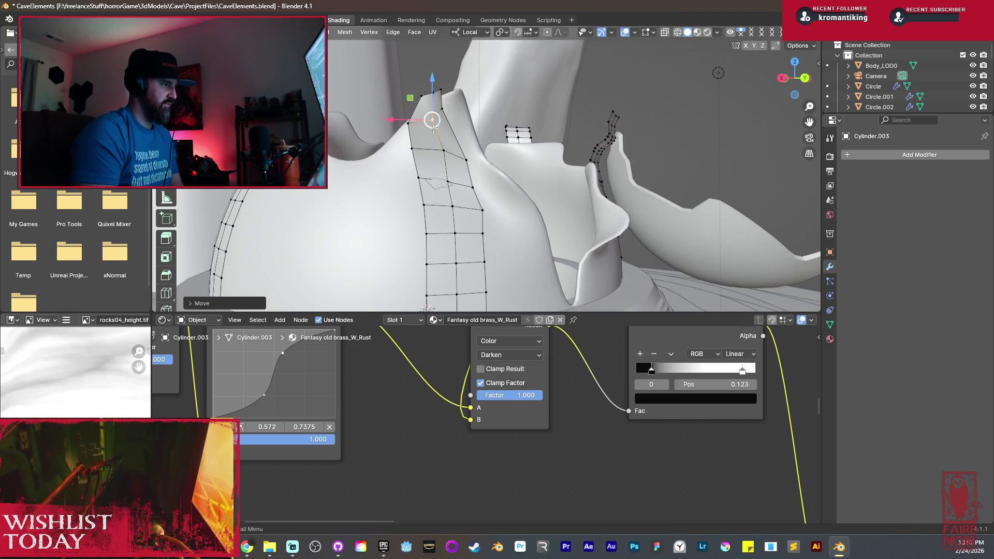
{"action": "left_click", "coordinate": [469, 130]}
{"action": "left_click", "coordinate": [443, 151]}
{"action": "key", "text": "g"}
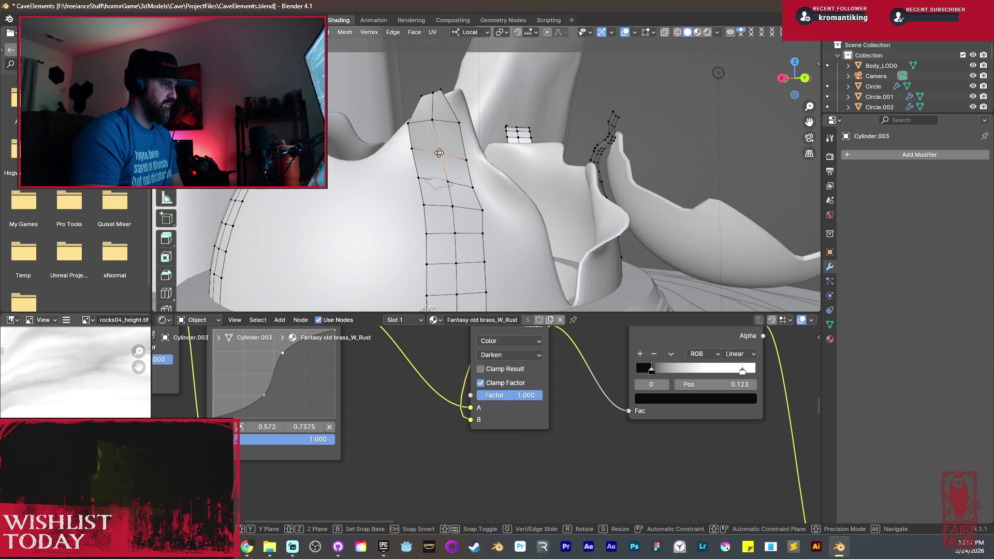
{"action": "left_click", "coordinate": [467, 152]}
{"action": "left_click", "coordinate": [482, 209]}
{"action": "key", "text": "g"}
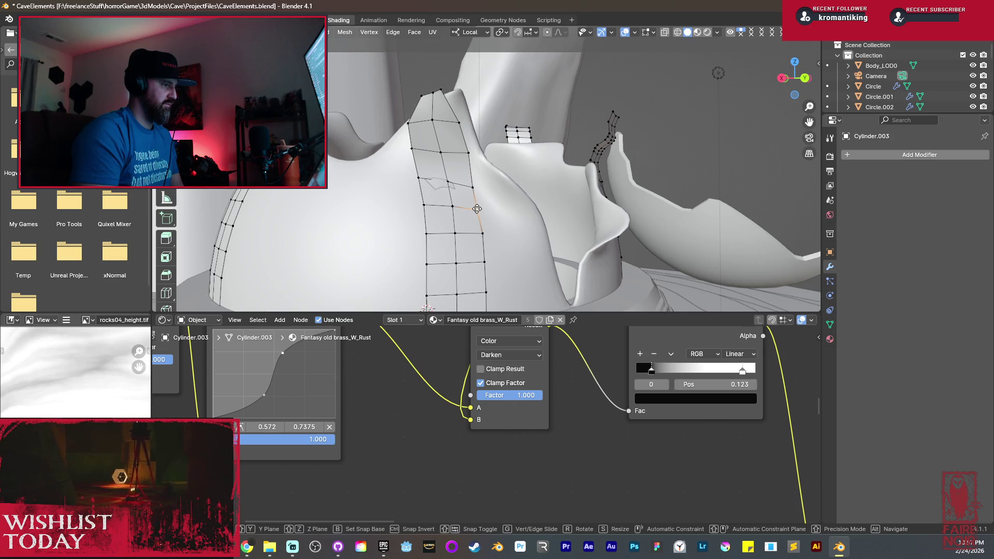
{"action": "left_click", "coordinate": [477, 209]}
Reposition the strip's top vertex.
{"action": "mouse_move", "coordinate": [483, 233]}
{"action": "middle_mouse_down"}
{"action": "mouse_move", "coordinate": [490, 173]}
{"action": "mouse_move", "coordinate": [474, 154]}
{"action": "middle_mouse_up"}
{"action": "left_click", "coordinate": [513, 165]}
{"action": "key", "text": "g"}
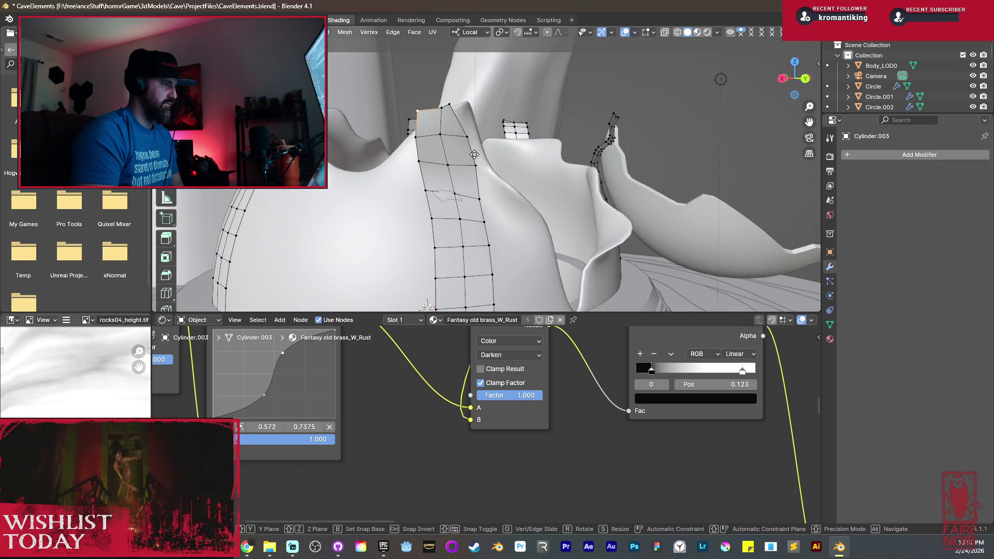
{"action": "left_click", "coordinate": [435, 109]}
{"action": "key", "text": "g"}
{"action": "left_click", "coordinate": [435, 109]}
Move the right spike's tip edge and extrude it into a new segment.
{"action": "left_click_drag", "start_coordinate": [613, 115], "coordinate": [611, 119]}
{"action": "mouse_move", "coordinate": [611, 119]}
{"action": "middle_mouse_down"}
{"action": "mouse_move", "coordinate": [621, 129]}
{"action": "mouse_move", "coordinate": [575, 163]}
{"action": "mouse_move", "coordinate": [614, 156]}
{"action": "middle_mouse_up"}
{"action": "left_click", "coordinate": [568, 144], "text": "shift"}
{"action": "key", "text": "g"}
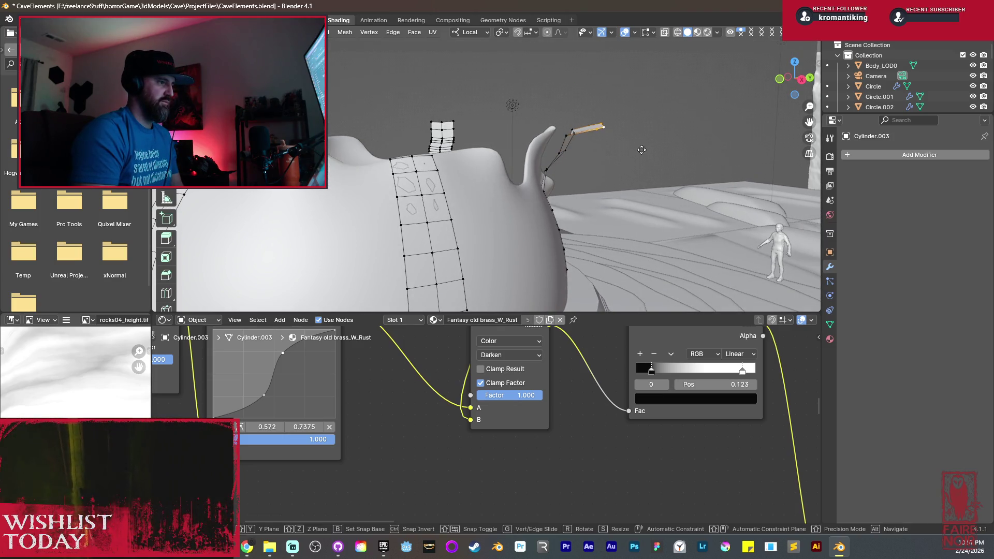
{"action": "left_click", "coordinate": [626, 140]}
{"action": "key", "text": "e"}
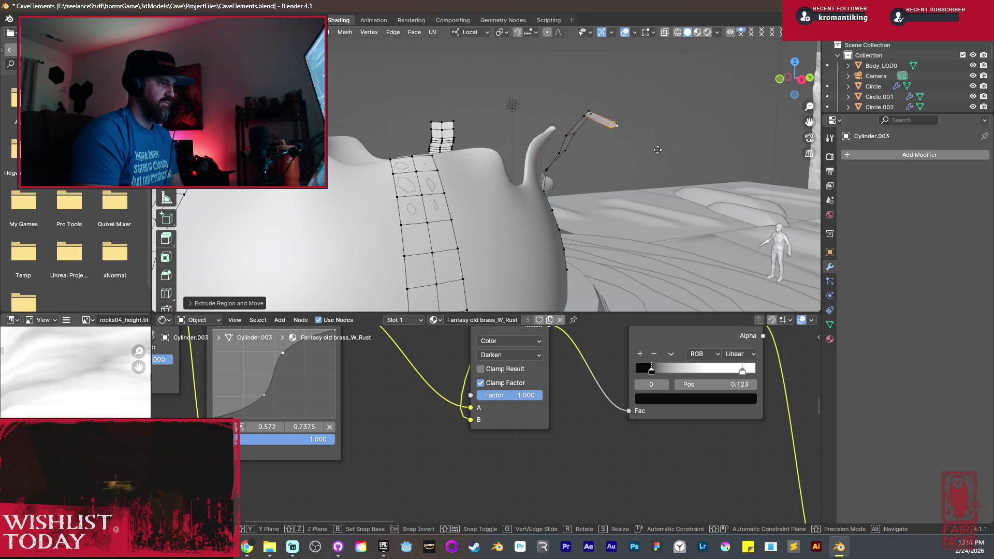
{"action": "left_click", "coordinate": [665, 139]}
Bevel the edges of the lengthened spike.
{"action": "mouse_move", "coordinate": [665, 138]}
{"action": "middle_mouse_down"}
{"action": "mouse_move", "coordinate": [522, 114]}
{"action": "mouse_move", "coordinate": [497, 99]}
{"action": "middle_mouse_up"}
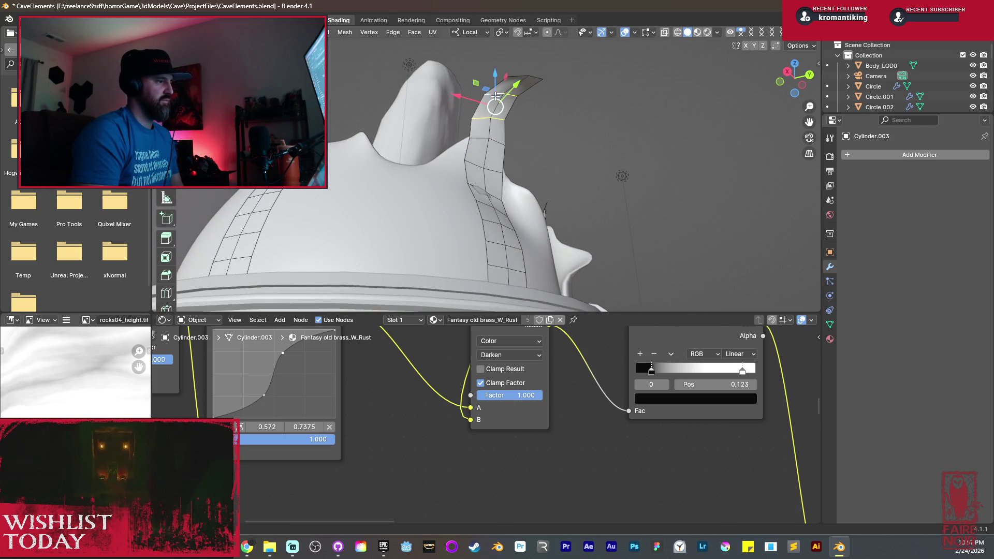
{"action": "key", "text": "ctrl+b"}
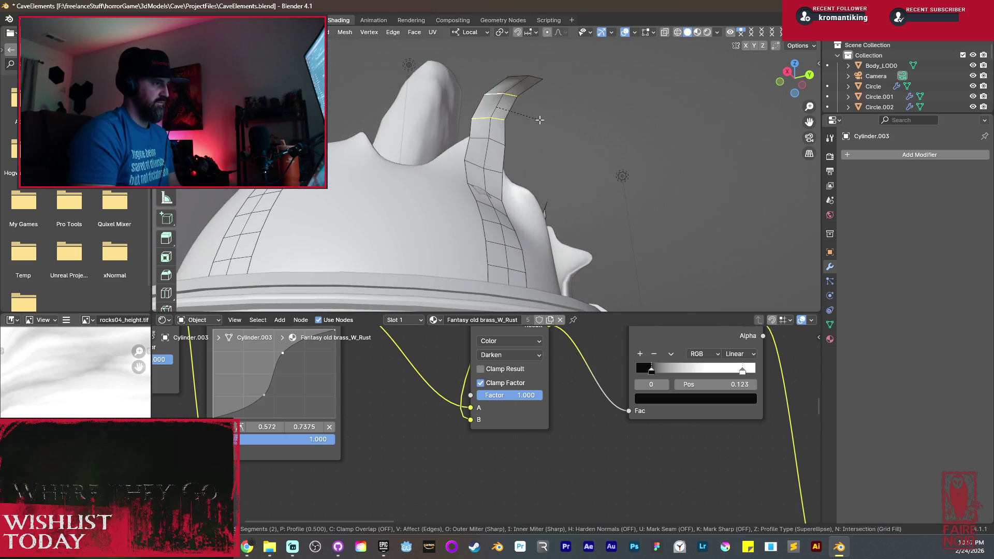
{"action": "left_click", "coordinate": [545, 126]}
{"action": "mouse_move", "coordinate": [544, 126]}
{"action": "middle_mouse_down"}
{"action": "mouse_move", "coordinate": [451, 200]}
{"action": "mouse_move", "coordinate": [481, 239]}
{"action": "middle_mouse_up"}
{"action": "scroll", "coordinate": [457, 201], "scroll_direction": "down", "scroll_amount": 2}
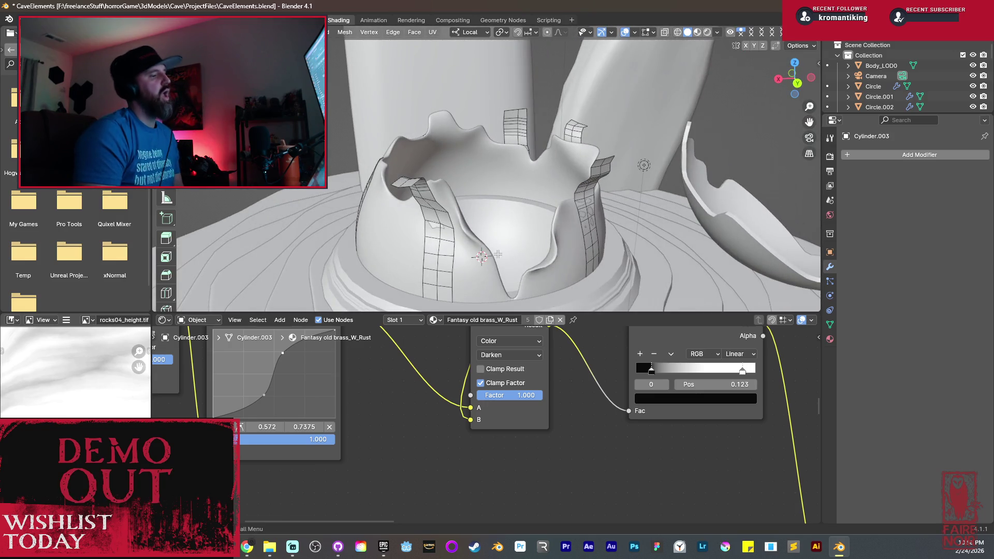
Adjust a vertex on the strip's right edge, grow the selection, and shift the strip.
{"action": "mouse_move", "coordinate": [418, 208]}
{"action": "middle_mouse_down"}
{"action": "mouse_move", "coordinate": [514, 228]}
{"action": "mouse_move", "coordinate": [634, 151]}
{"action": "mouse_move", "coordinate": [536, 223]}
{"action": "mouse_move", "coordinate": [555, 156]}
{"action": "middle_mouse_up"}
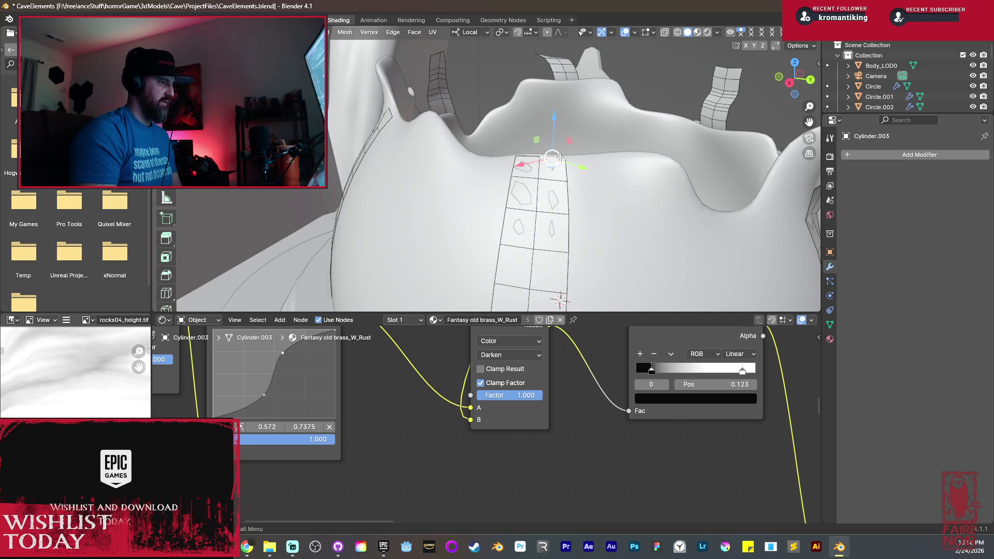
{"action": "mouse_move", "coordinate": [565, 160]}
{"action": "left_mouse_down"}
{"action": "mouse_move", "coordinate": [570, 181]}
{"action": "mouse_move", "coordinate": [573, 159]}
{"action": "mouse_move", "coordinate": [513, 156]}
{"action": "left_mouse_up"}
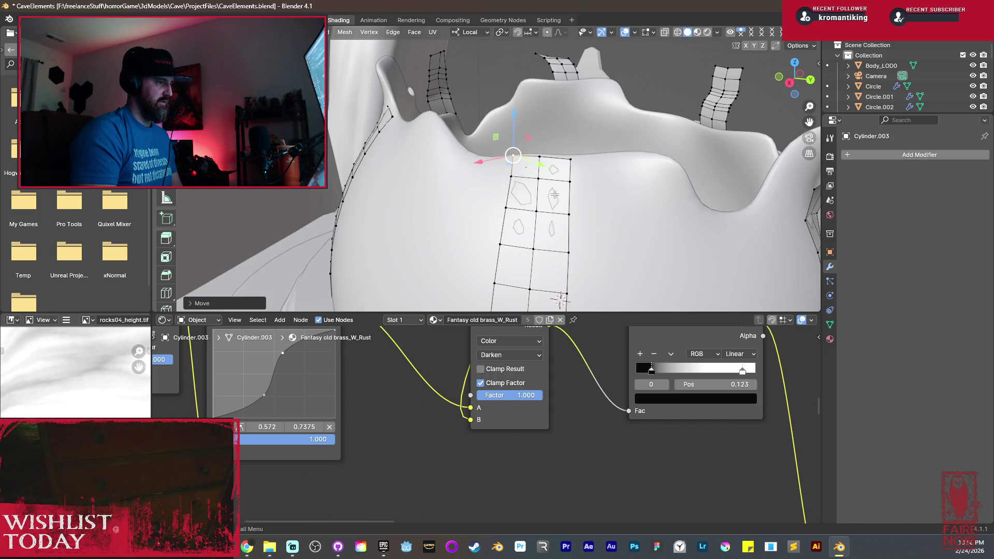
{"action": "left_click", "coordinate": [570, 181]}
{"action": "left_click_drag", "start_coordinate": [570, 181], "coordinate": [573, 162]}
{"action": "mouse_move", "coordinate": [573, 162]}
{"action": "middle_mouse_down"}
{"action": "mouse_move", "coordinate": [602, 230]}
{"action": "mouse_move", "coordinate": [510, 206]}
{"action": "middle_mouse_up"}
{"action": "key", "text": "ctrl+KP_Add"}
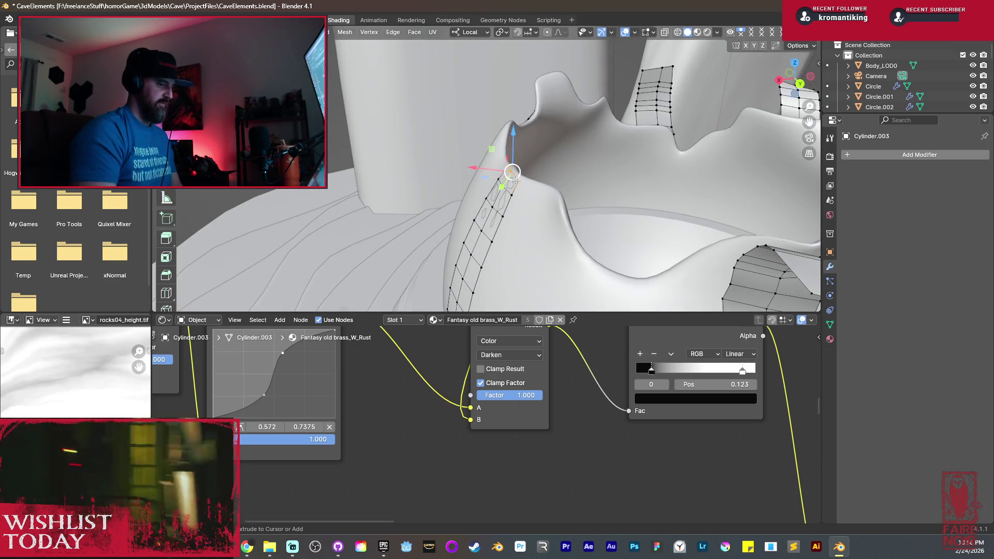
{"action": "mouse_move", "coordinate": [516, 180]}
{"action": "middle_mouse_down"}
{"action": "mouse_move", "coordinate": [486, 202]}
{"action": "mouse_move", "coordinate": [505, 181]}
{"action": "mouse_move", "coordinate": [566, 197]}
{"action": "middle_mouse_up"}
{"action": "key", "text": "g"}
{"action": "left_click", "coordinate": [499, 179]}
Rotate and reposition the strip, then shrink the selection toward its top.
{"action": "key", "text": "r"}
{"action": "left_click", "coordinate": [549, 167]}
{"action": "key", "text": "g"}
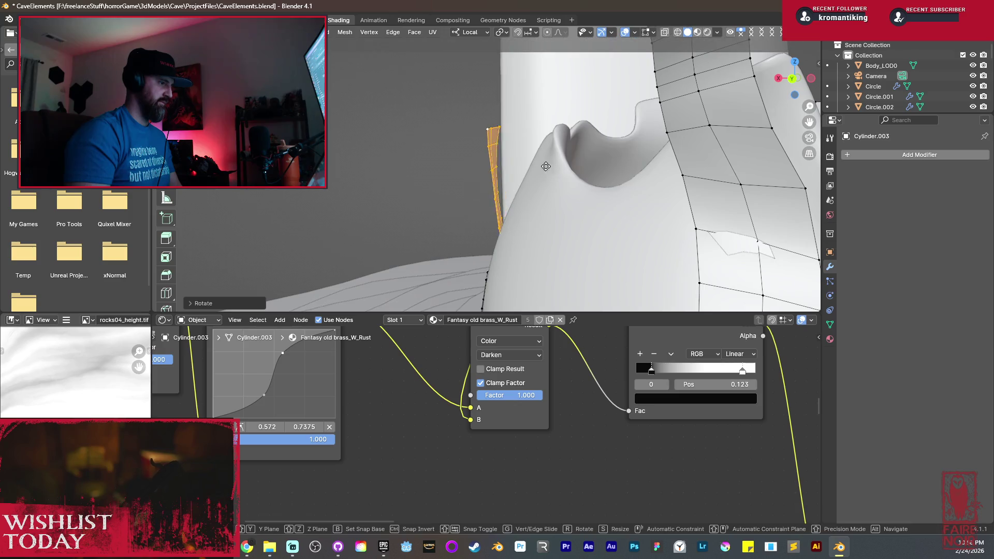
{"action": "left_click", "coordinate": [499, 185]}
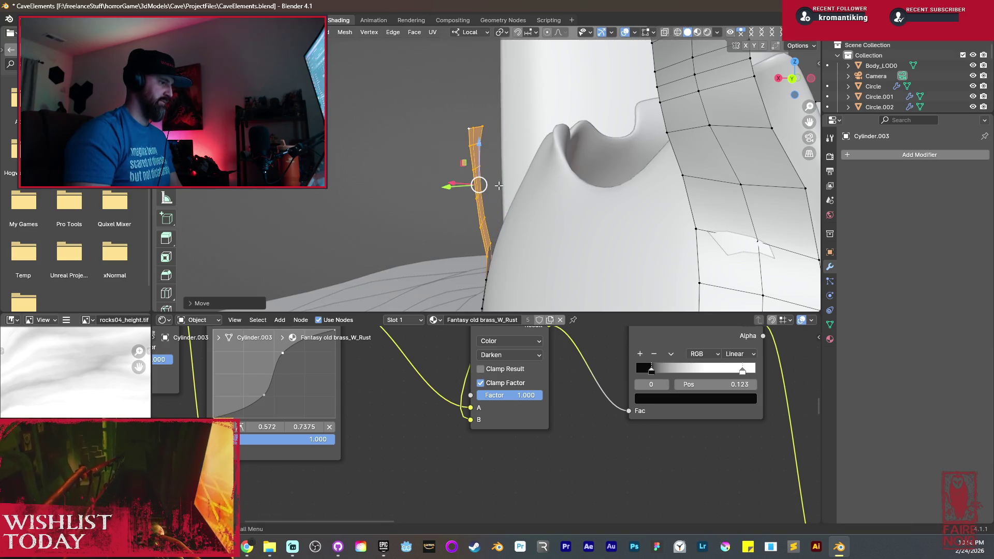
{"action": "key", "text": "ctrl+KP_Subtract"}
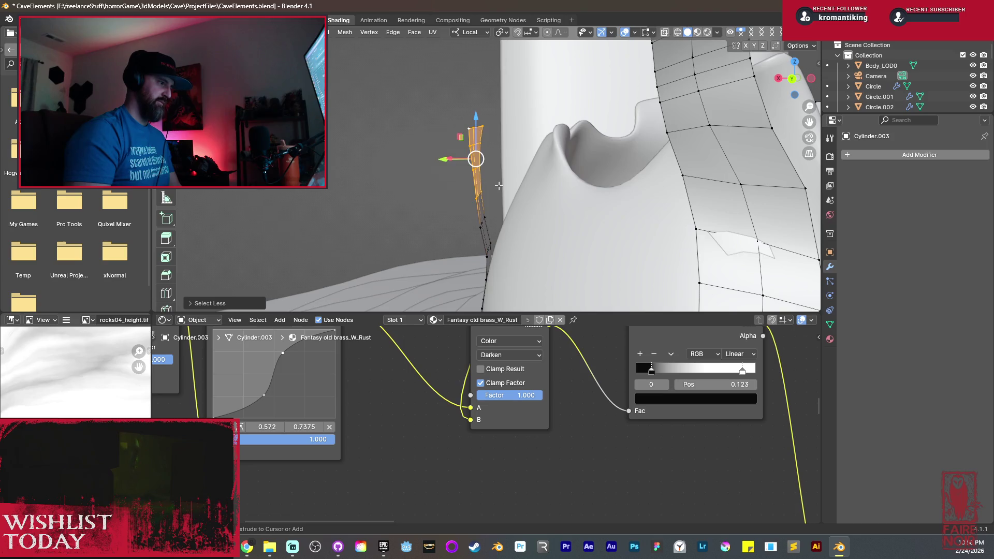
{"action": "middle_click_drag", "start_coordinate": [498, 186], "coordinate": [538, 181]}
Rotate and move the upper strip segment and its tip to curl outward.
{"action": "key", "text": "r"}
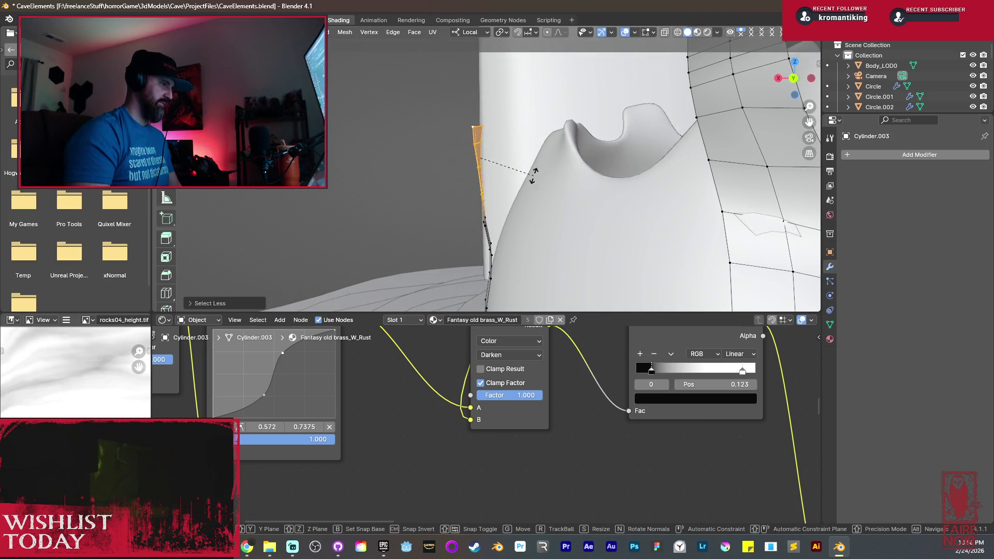
{"action": "left_click", "coordinate": [533, 155]}
{"action": "key", "text": "g"}
{"action": "left_click", "coordinate": [533, 158]}
{"action": "key", "text": "r"}
{"action": "left_click", "coordinate": [525, 139]}
{"action": "key", "text": "g"}
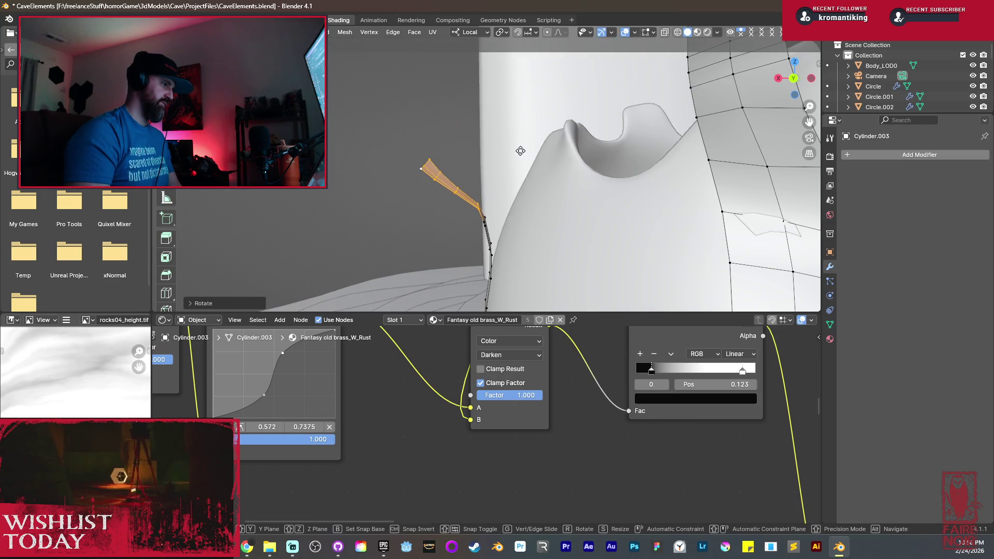
{"action": "left_click", "coordinate": [516, 149]}
Further rotate and move the strip tip so it angles out over the rim.
{"action": "middle_click_drag", "start_coordinate": [496, 164], "coordinate": [543, 179]}
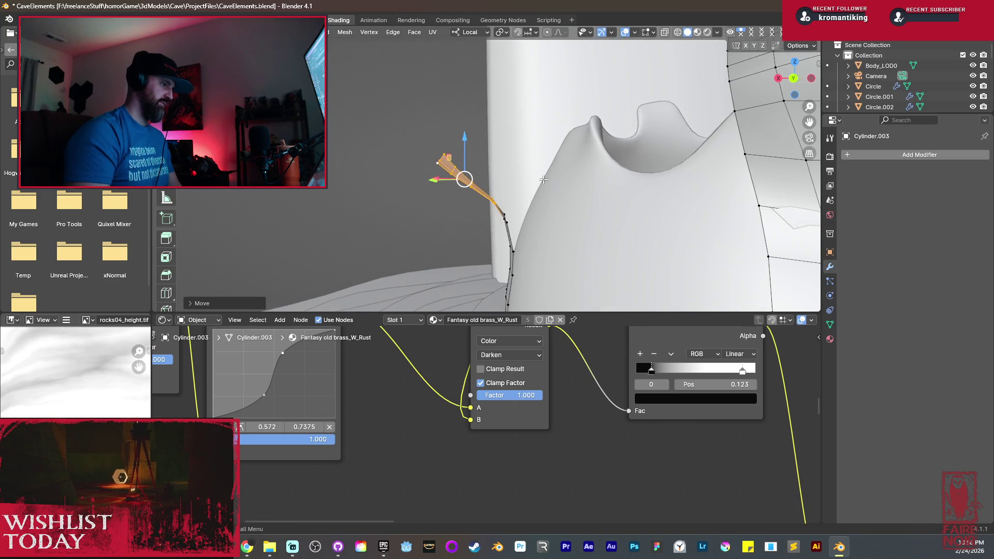
{"action": "key", "text": "r"}
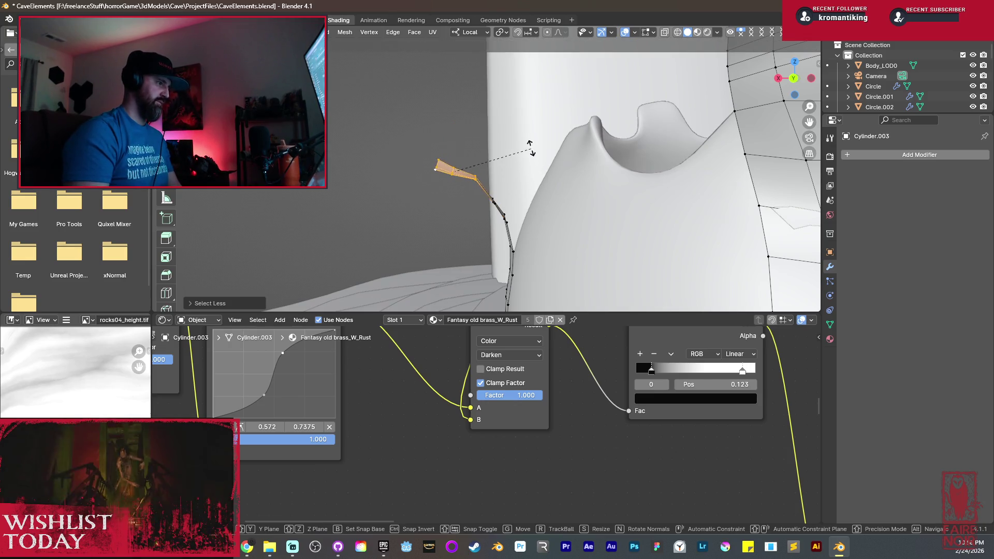
{"action": "left_click", "coordinate": [527, 143]}
{"action": "mouse_move", "coordinate": [505, 165]}
{"action": "middle_mouse_down"}
{"action": "mouse_move", "coordinate": [647, 208]}
{"action": "mouse_move", "coordinate": [533, 239]}
{"action": "middle_mouse_up"}
{"action": "key", "text": "g"}
{"action": "left_click", "coordinate": [519, 167]}
{"action": "key", "text": "r"}
{"action": "left_click", "coordinate": [663, 236]}
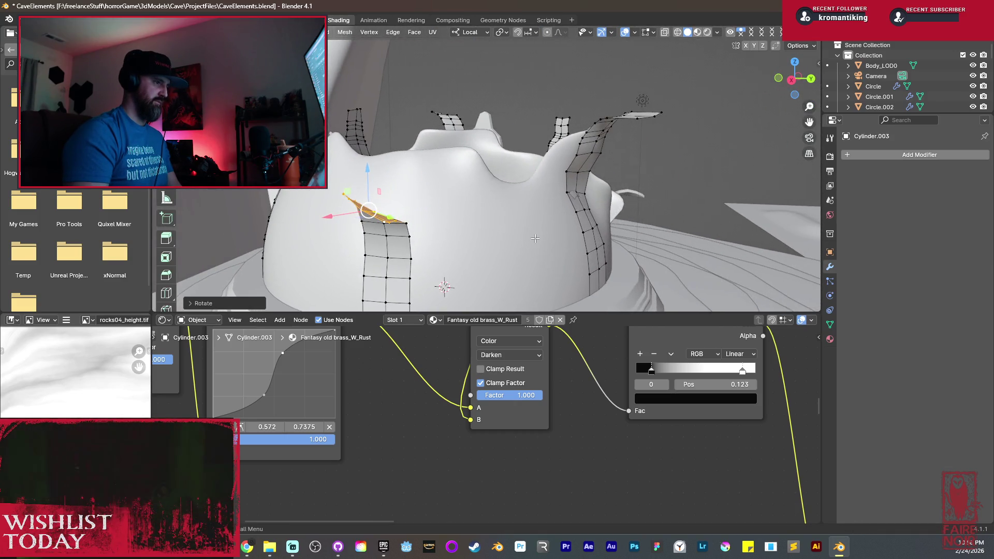
{"action": "mouse_move", "coordinate": [428, 164]}
{"action": "middle_mouse_down"}
{"action": "mouse_move", "coordinate": [464, 192]}
{"action": "mouse_move", "coordinate": [442, 181]}
{"action": "mouse_move", "coordinate": [548, 180]}
{"action": "mouse_move", "coordinate": [439, 211]}
{"action": "mouse_move", "coordinate": [569, 168]}
{"action": "mouse_move", "coordinate": [530, 179]}
{"action": "mouse_move", "coordinate": [434, 156]}
{"action": "mouse_move", "coordinate": [586, 183]}
{"action": "middle_mouse_up"}
Switch from Cylinder.001 to the Cylinder.003 strip object for editing.
{"action": "scroll", "coordinate": [464, 190], "scroll_direction": "down", "scroll_amount": 5}
{"action": "key", "text": "Tab"}
{"action": "scroll", "coordinate": [588, 187], "scroll_direction": "up", "scroll_amount": 4}
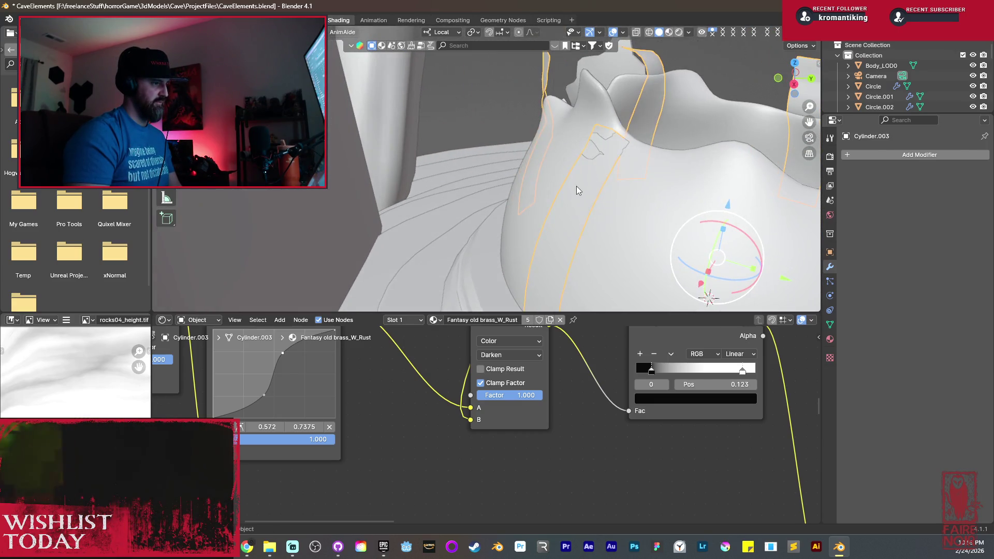
{"action": "left_click", "coordinate": [580, 188]}
{"action": "key", "text": "Tab"}
{"action": "key", "text": "Tab"}
{"action": "left_click", "coordinate": [585, 192]}
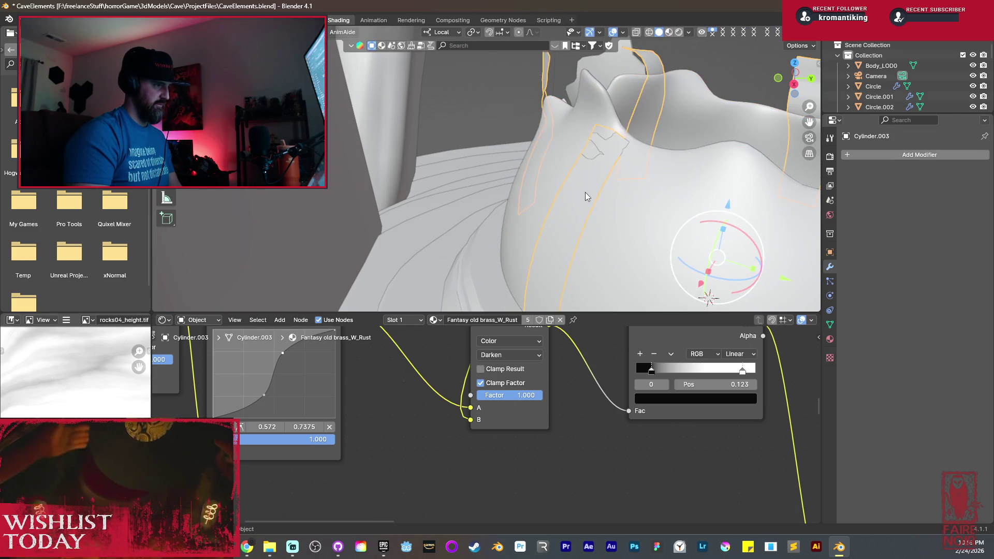
Move the selected Cylinder.003 strip vertices twice to reposition an edge.
{"action": "key", "text": "Tab"}
{"action": "mouse_move", "coordinate": [585, 192]}
{"action": "middle_mouse_down"}
{"action": "mouse_move", "coordinate": [568, 125]}
{"action": "mouse_move", "coordinate": [595, 144]}
{"action": "mouse_move", "coordinate": [544, 132]}
{"action": "mouse_move", "coordinate": [559, 150]}
{"action": "mouse_move", "coordinate": [782, 244]}
{"action": "middle_mouse_up"}
{"action": "key", "text": "g"}
{"action": "left_click", "coordinate": [571, 139]}
{"action": "key", "text": "g"}
{"action": "left_click", "coordinate": [559, 134]}
{"action": "scroll", "coordinate": [559, 150], "scroll_direction": "down", "scroll_amount": 5}
{"action": "key", "text": "Tab"}
Add and apply a Solidify modifier with Even Thickness at -0.123 m on the strips.
{"action": "left_click", "coordinate": [888, 155]}
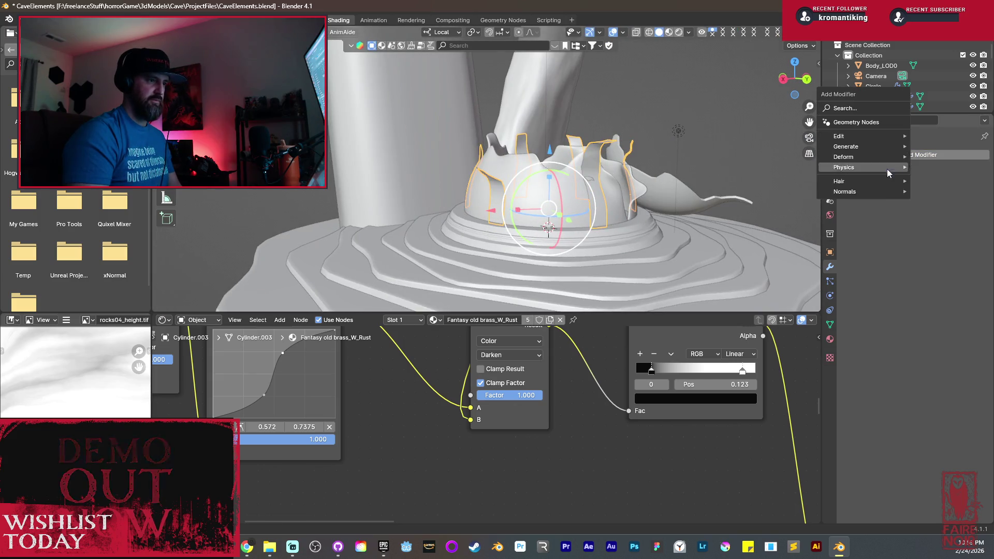
{"action": "mouse_move", "coordinate": [868, 155]}
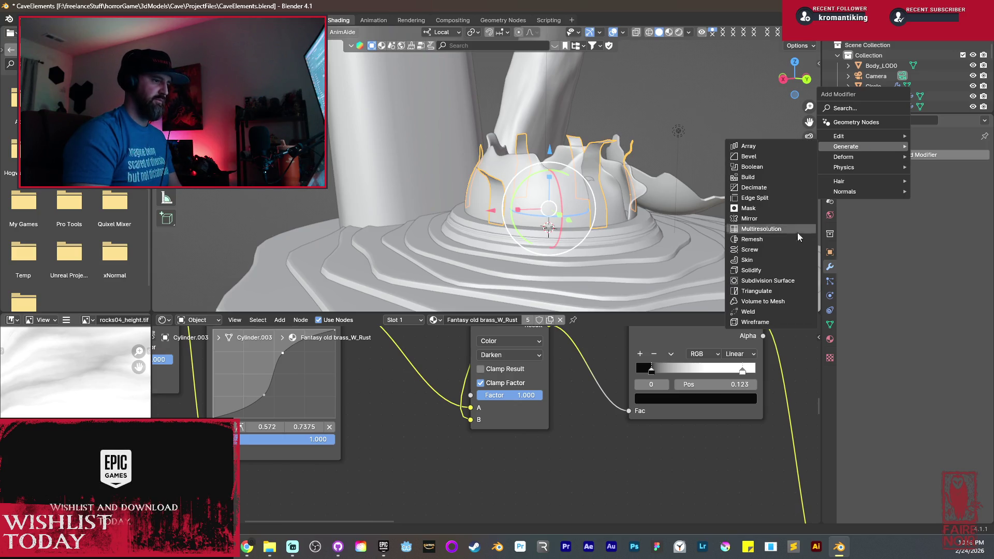
{"action": "left_click", "coordinate": [776, 271]}
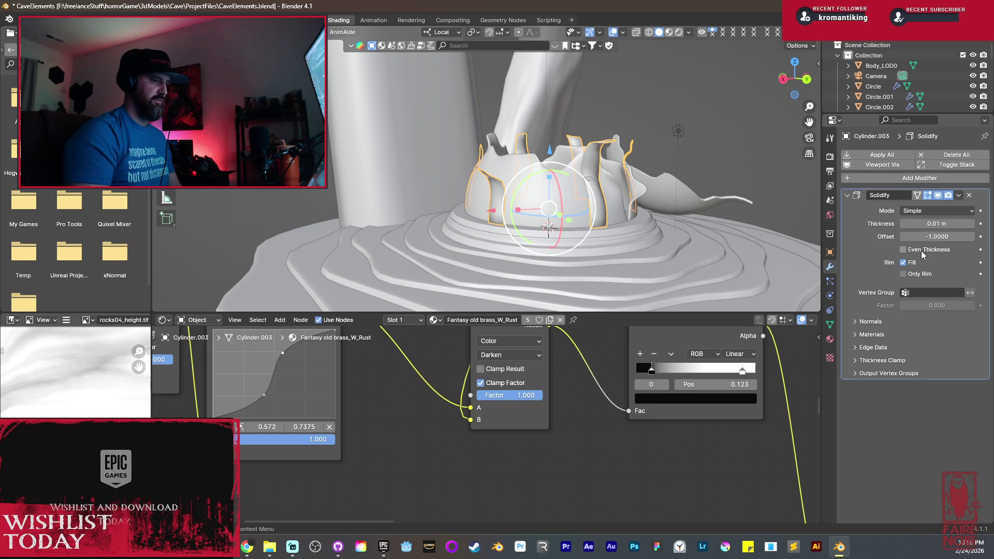
{"action": "left_click", "coordinate": [904, 249]}
{"action": "scroll", "coordinate": [624, 197], "scroll_direction": "up", "scroll_amount": 5}
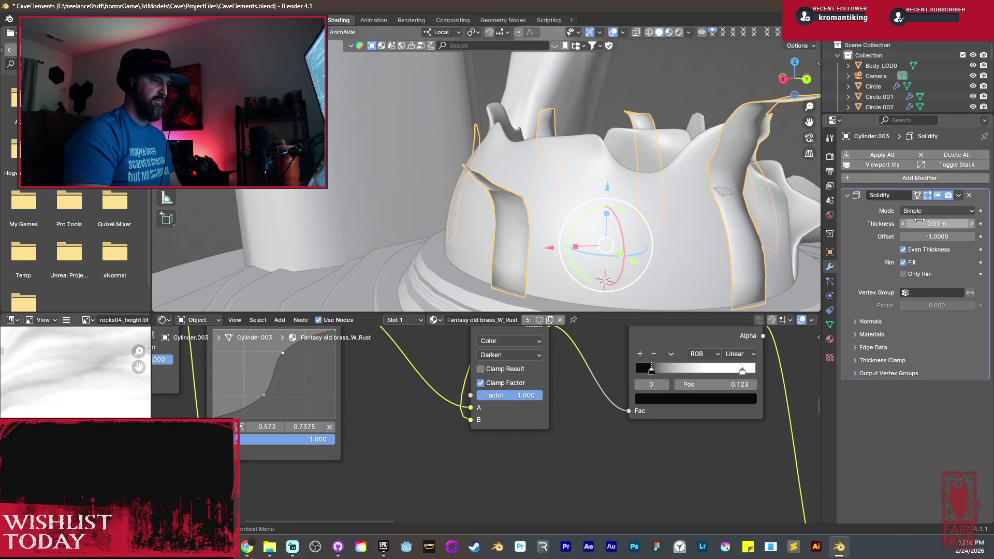
{"action": "left_click_drag", "start_coordinate": [937, 224], "coordinate": [906, 224]}
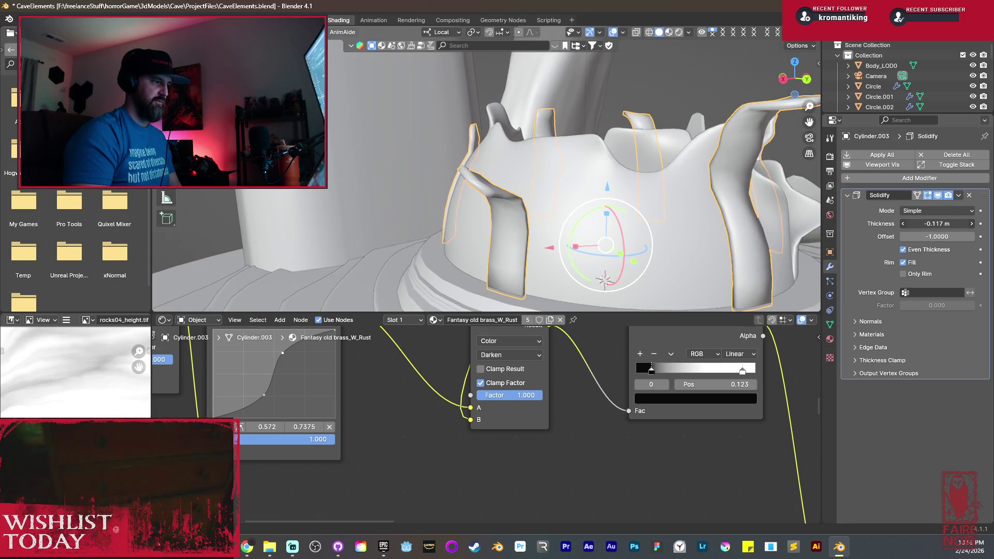
{"action": "left_click_drag", "start_coordinate": [907, 224], "coordinate": [903, 224]}
{"action": "middle_click_drag", "start_coordinate": [728, 210], "coordinate": [680, 207]}
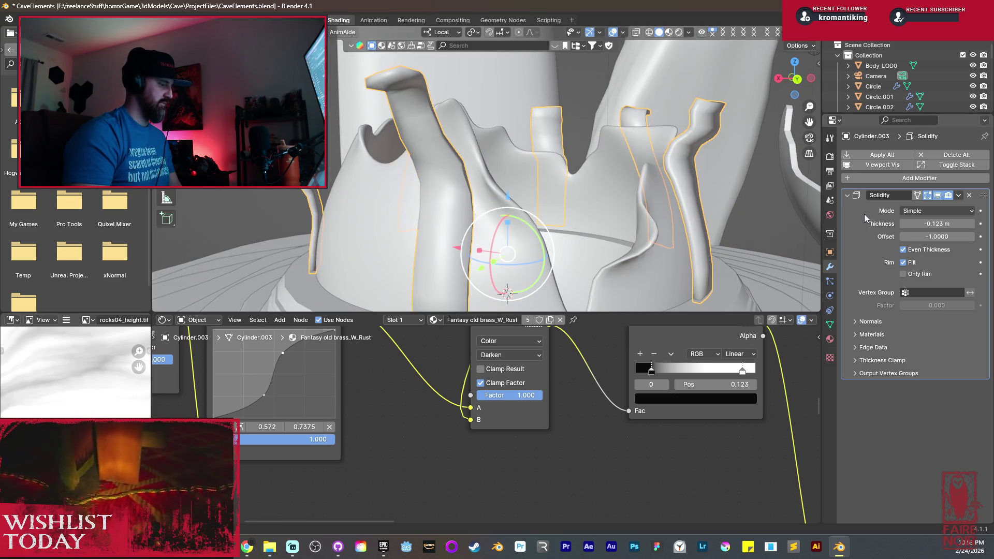
{"action": "key", "text": "ctrl+a"}
Shade the Cylinder.003 strips smooth by angle and enter Edit Mode.
{"action": "right_click", "coordinate": [462, 197]}
{"action": "left_click", "coordinate": [462, 197]}
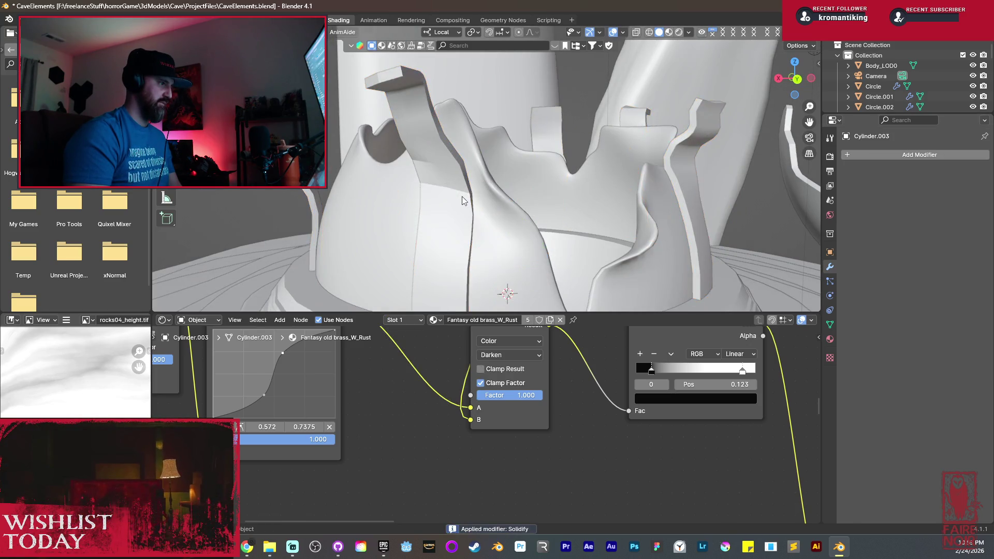
{"action": "key", "text": "Tab"}
Mark the selected Cylinder.003 strip edges as sharp, then return to Object Mode.
{"action": "scroll", "coordinate": [466, 196], "scroll_direction": "up", "scroll_amount": 4}
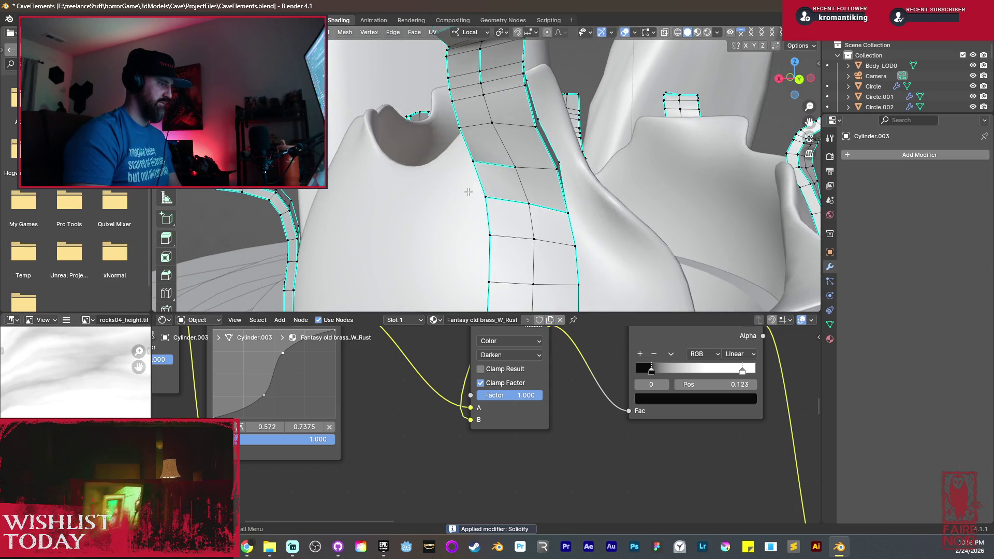
{"action": "key", "text": "shift+c"}
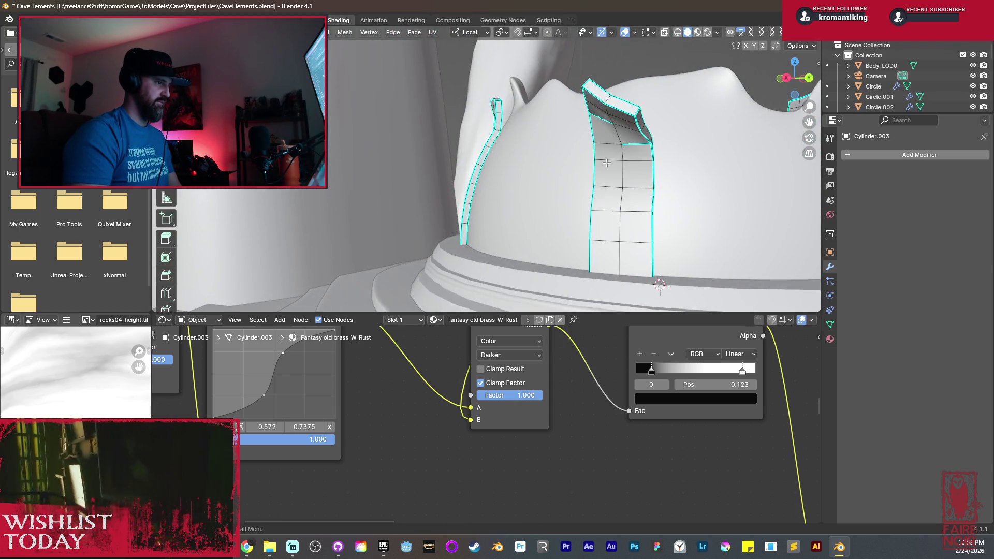
{"action": "mouse_move", "coordinate": [601, 120]}
{"action": "middle_mouse_down"}
{"action": "mouse_move", "coordinate": [702, 234]}
{"action": "mouse_move", "coordinate": [529, 214]}
{"action": "middle_mouse_up"}
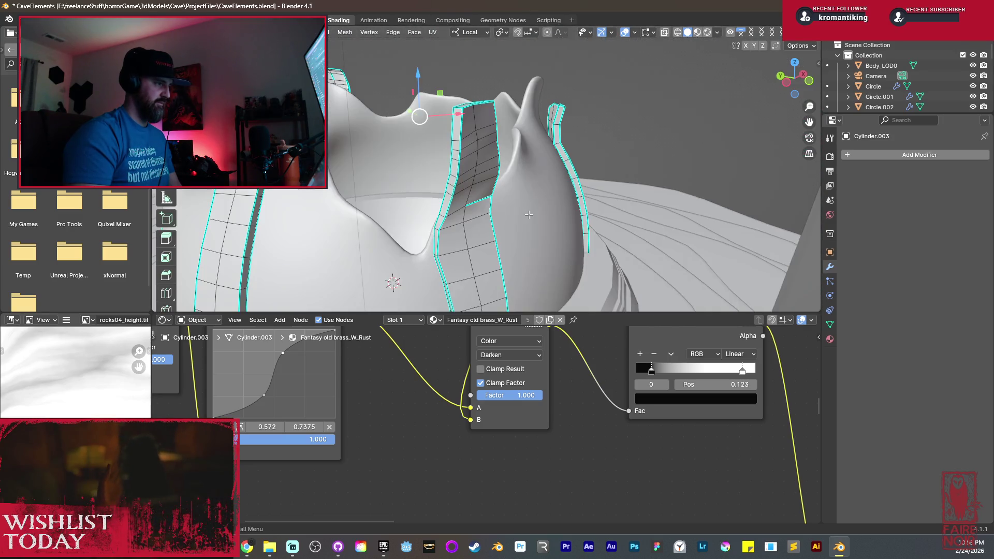
{"action": "mouse_move", "coordinate": [463, 211]}
{"action": "middle_mouse_down"}
{"action": "mouse_move", "coordinate": [466, 128]}
{"action": "mouse_move", "coordinate": [518, 165]}
{"action": "middle_mouse_up"}
{"action": "key", "text": "ctrl+e"}
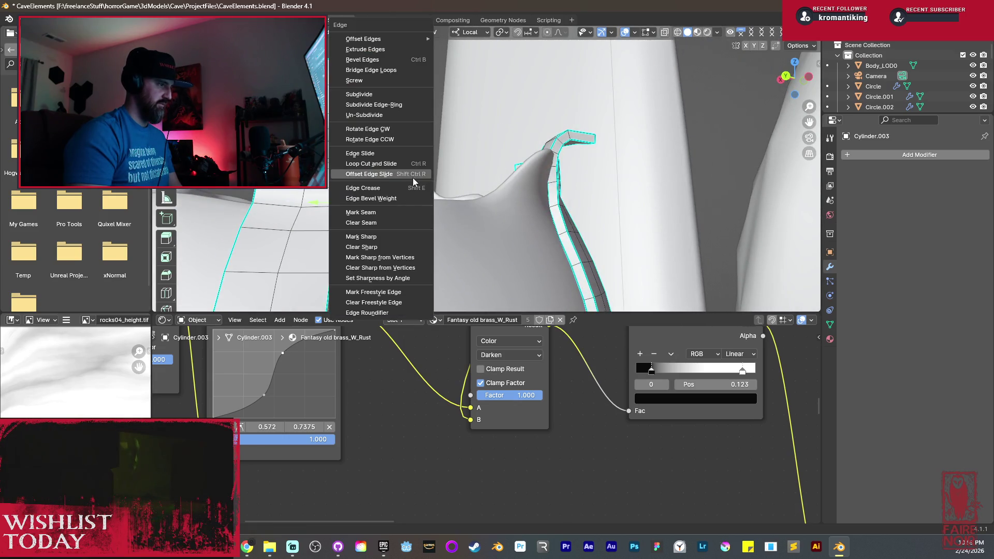
{"action": "left_click", "coordinate": [382, 243]}
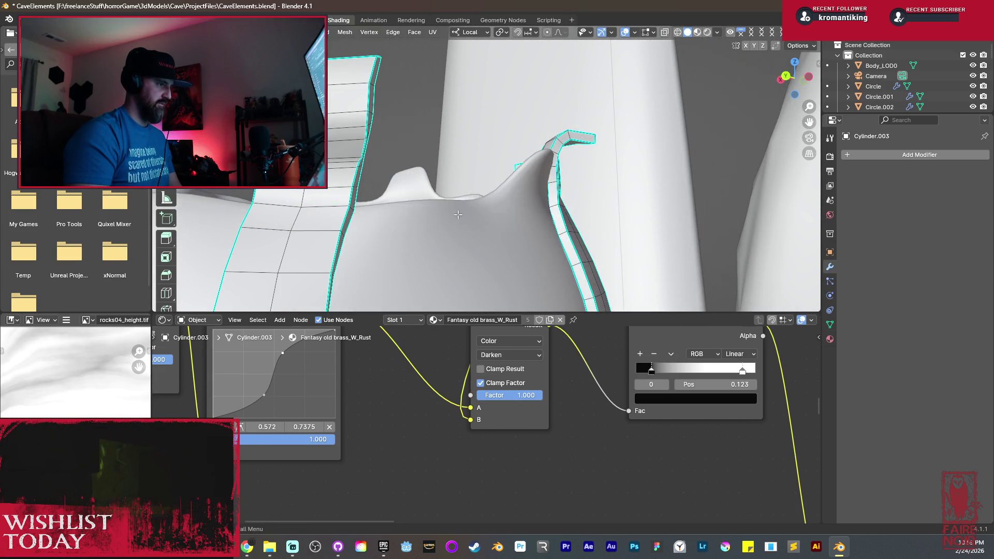
{"action": "scroll", "coordinate": [383, 244], "scroll_direction": "down", "scroll_amount": 5}
{"action": "middle_click_drag", "start_coordinate": [414, 235], "coordinate": [474, 222]}
{"action": "key", "text": "Tab"}
{"action": "scroll", "coordinate": [474, 222], "scroll_direction": "down", "scroll_amount": 3}
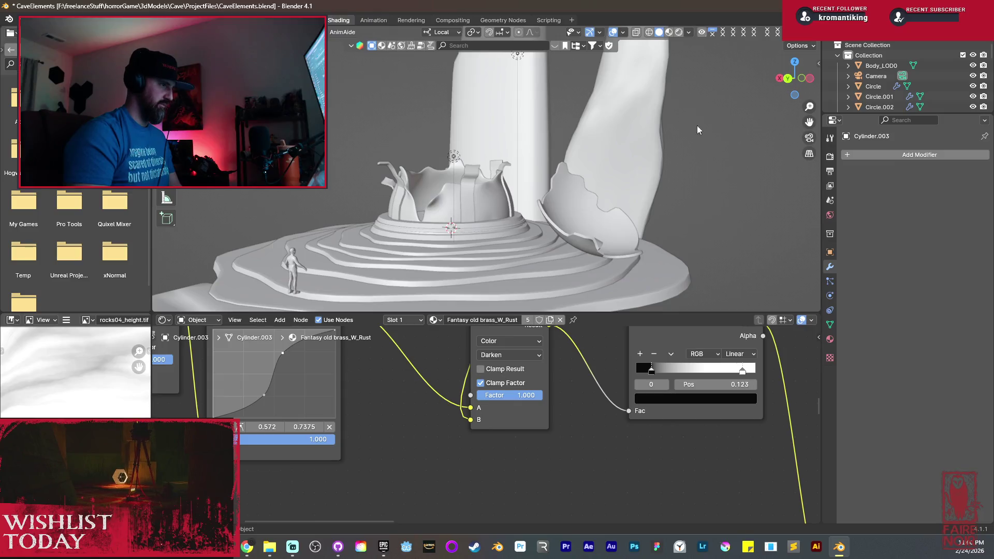
Preview the textured crown in Rendered shading and save CaveElements.blend.
{"action": "left_click", "coordinate": [679, 32]}
{"action": "key", "text": "a"}
{"action": "scroll", "coordinate": [483, 228], "scroll_direction": "up", "scroll_amount": 3}
{"action": "mouse_move", "coordinate": [483, 227]}
{"action": "middle_mouse_down"}
{"action": "mouse_move", "coordinate": [552, 247]}
{"action": "mouse_move", "coordinate": [523, 251]}
{"action": "middle_mouse_up"}
{"action": "scroll", "coordinate": [556, 248], "scroll_direction": "up", "scroll_amount": 3}
{"action": "scroll", "coordinate": [558, 250], "scroll_direction": "down", "scroll_amount": 3}
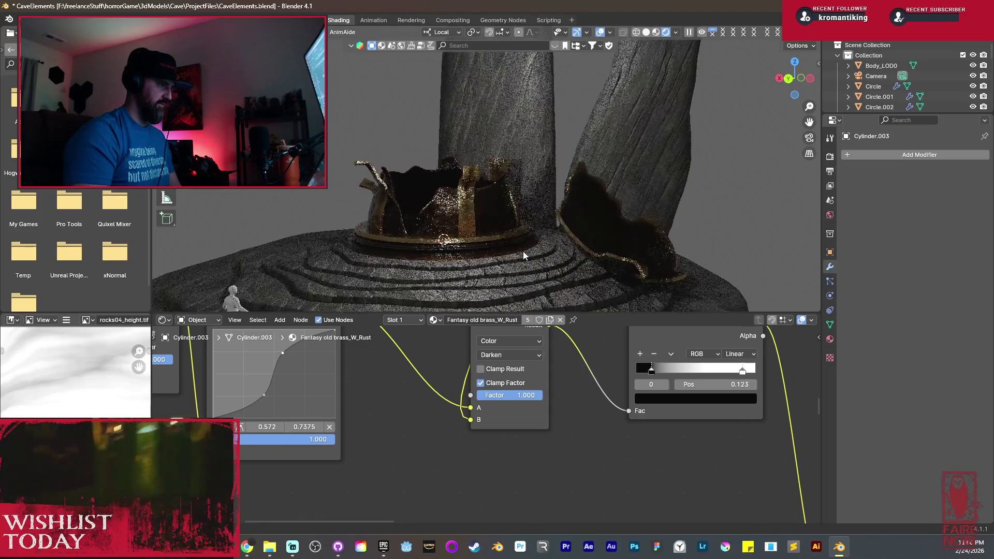
{"action": "key", "text": "ctrl+s"}
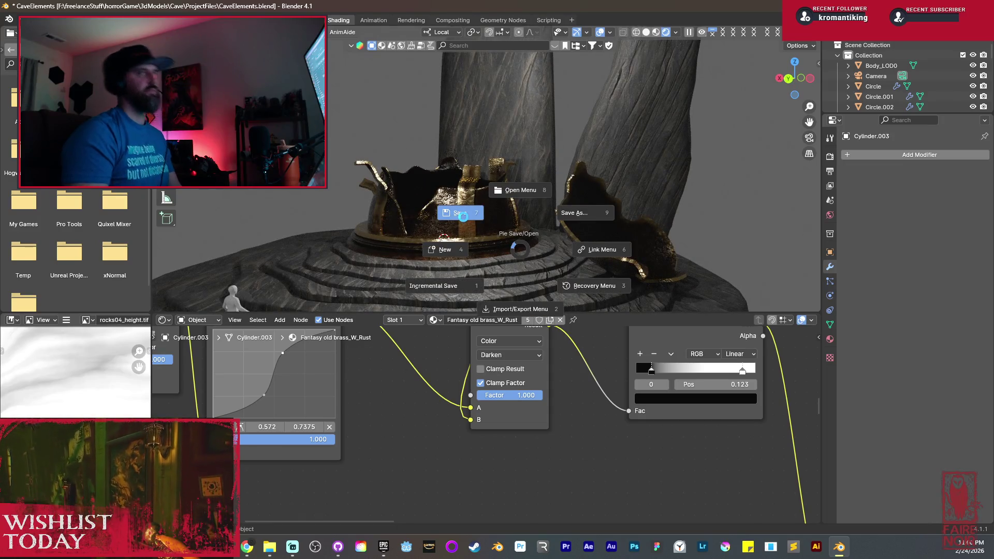
{"action": "left_click", "coordinate": [463, 216]}
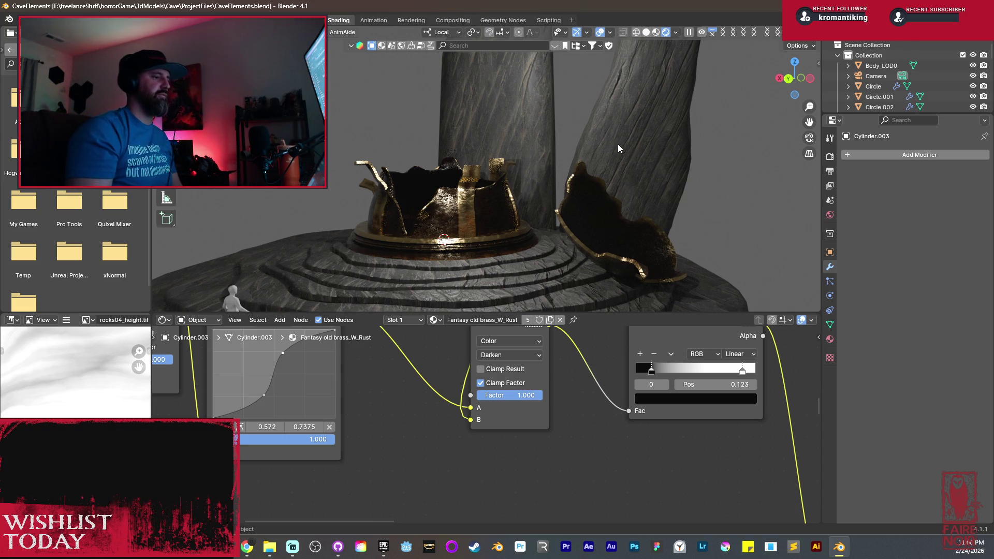
Inspect the rendered pedestal, pillars and crown from several angles, then select the rock.003 pillar.
{"action": "scroll", "coordinate": [616, 148], "scroll_direction": "down", "scroll_amount": 4}
{"action": "mouse_move", "coordinate": [606, 157]}
{"action": "middle_mouse_down"}
{"action": "mouse_move", "coordinate": [583, 109]}
{"action": "mouse_move", "coordinate": [556, 155]}
{"action": "mouse_move", "coordinate": [529, 172]}
{"action": "mouse_move", "coordinate": [561, 197]}
{"action": "mouse_move", "coordinate": [498, 188]}
{"action": "mouse_move", "coordinate": [508, 207]}
{"action": "mouse_move", "coordinate": [493, 206]}
{"action": "mouse_move", "coordinate": [514, 222]}
{"action": "mouse_move", "coordinate": [443, 224]}
{"action": "middle_mouse_up"}
{"action": "scroll", "coordinate": [506, 184], "scroll_direction": "up", "scroll_amount": 3}
{"action": "scroll", "coordinate": [496, 184], "scroll_direction": "down", "scroll_amount": 5}
{"action": "scroll", "coordinate": [443, 224], "scroll_direction": "up", "scroll_amount": 5}
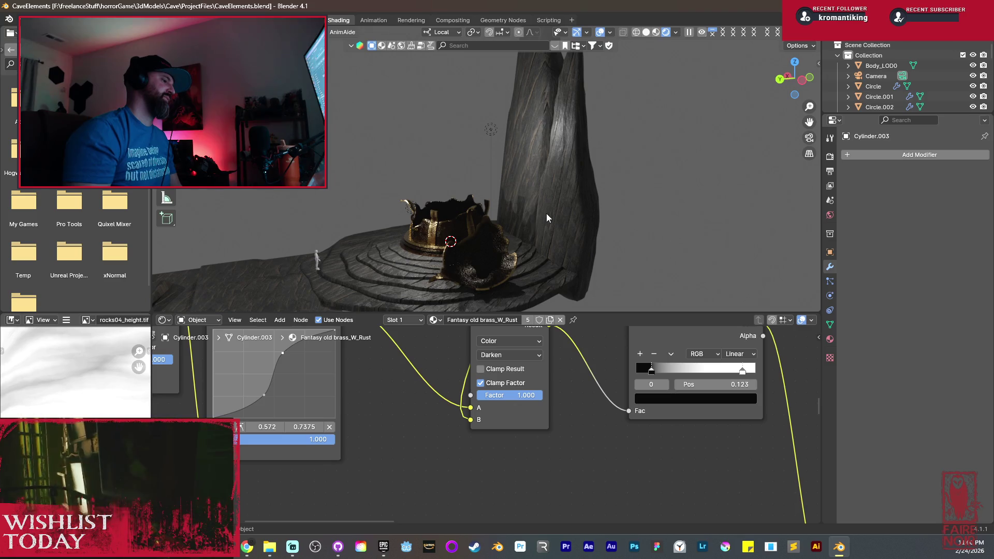
{"action": "scroll", "coordinate": [542, 214], "scroll_direction": "up", "scroll_amount": 3}
{"action": "scroll", "coordinate": [527, 178], "scroll_direction": "up", "scroll_amount": 4}
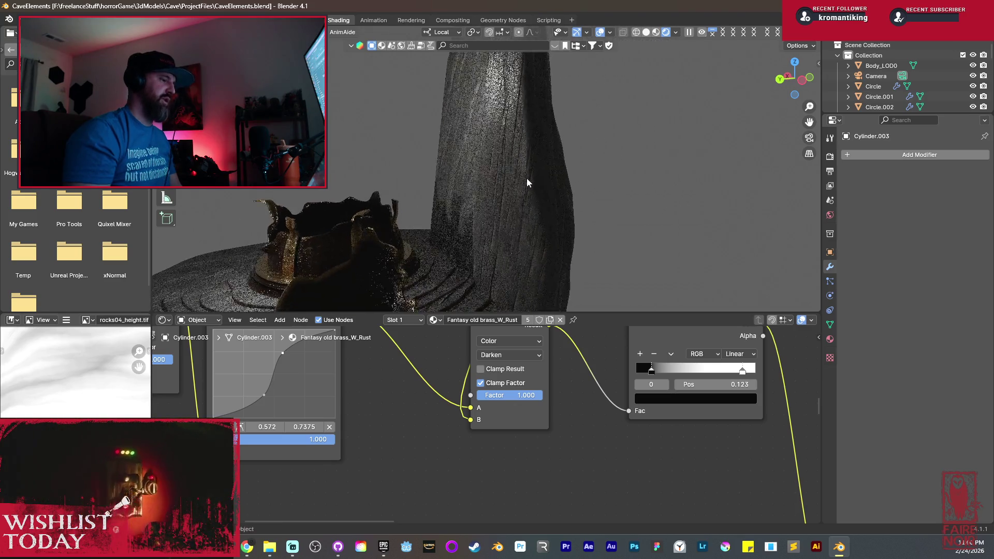
{"action": "scroll", "coordinate": [542, 188], "scroll_direction": "up", "scroll_amount": 2}
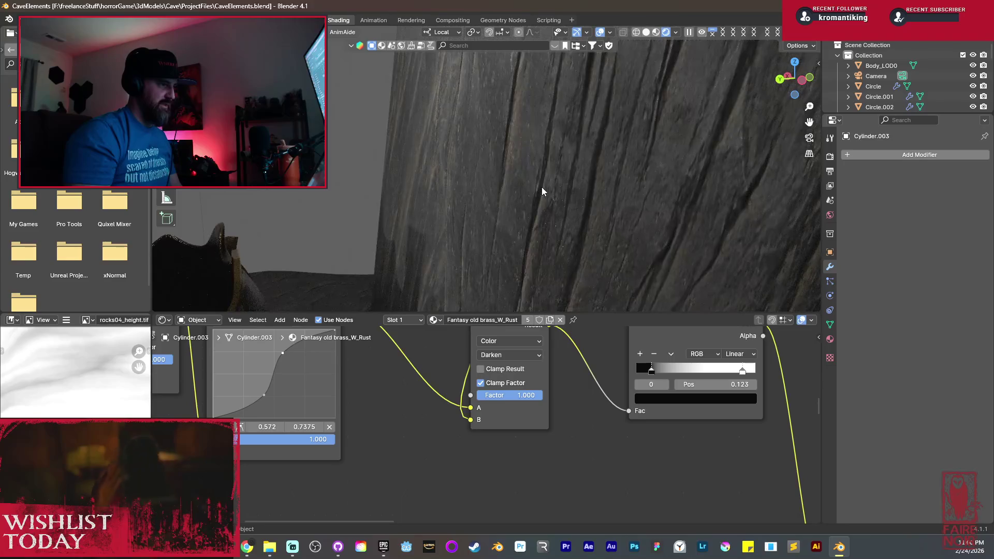
{"action": "scroll", "coordinate": [541, 185], "scroll_direction": "down", "scroll_amount": 5}
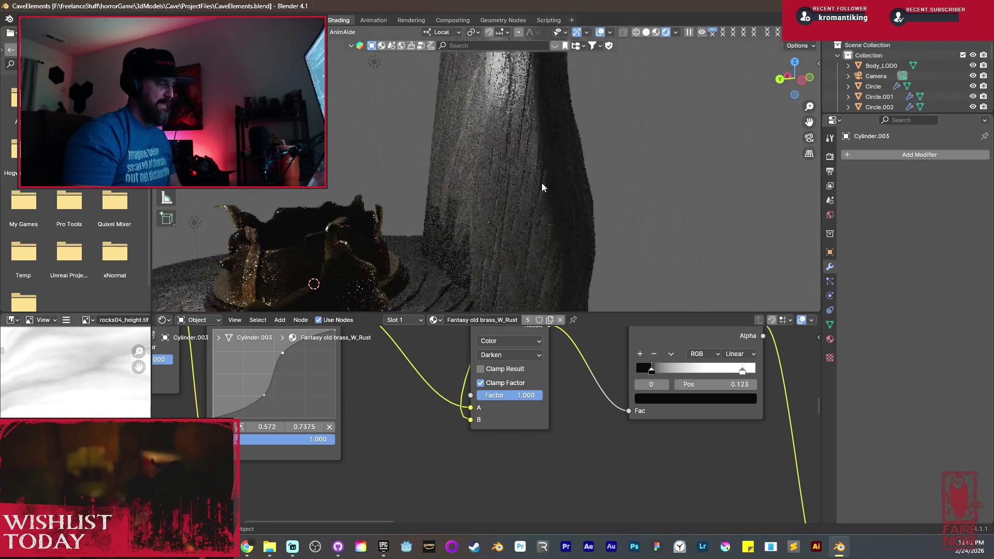
{"action": "scroll", "coordinate": [542, 183], "scroll_direction": "down", "scroll_amount": 4}
{"action": "mouse_move", "coordinate": [402, 223]}
{"action": "middle_mouse_down"}
{"action": "mouse_move", "coordinate": [571, 194]}
{"action": "mouse_move", "coordinate": [605, 210]}
{"action": "mouse_move", "coordinate": [574, 199]}
{"action": "mouse_move", "coordinate": [535, 218]}
{"action": "middle_mouse_up"}
{"action": "scroll", "coordinate": [600, 210], "scroll_direction": "up", "scroll_amount": 3}
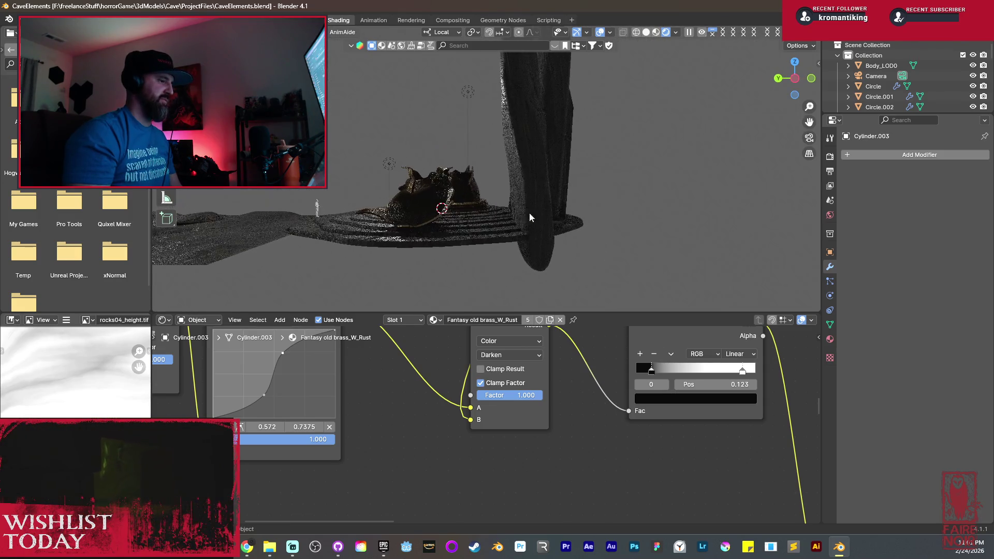
{"action": "mouse_move", "coordinate": [411, 196]}
{"action": "middle_mouse_down"}
{"action": "mouse_move", "coordinate": [352, 197]}
{"action": "mouse_move", "coordinate": [354, 222]}
{"action": "middle_mouse_up"}
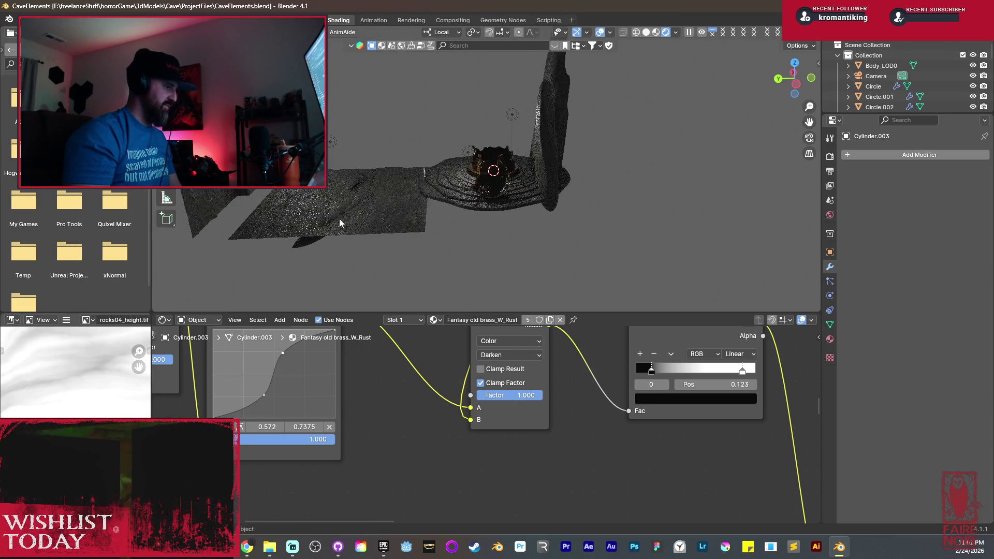
{"action": "left_click", "coordinate": [556, 155]}
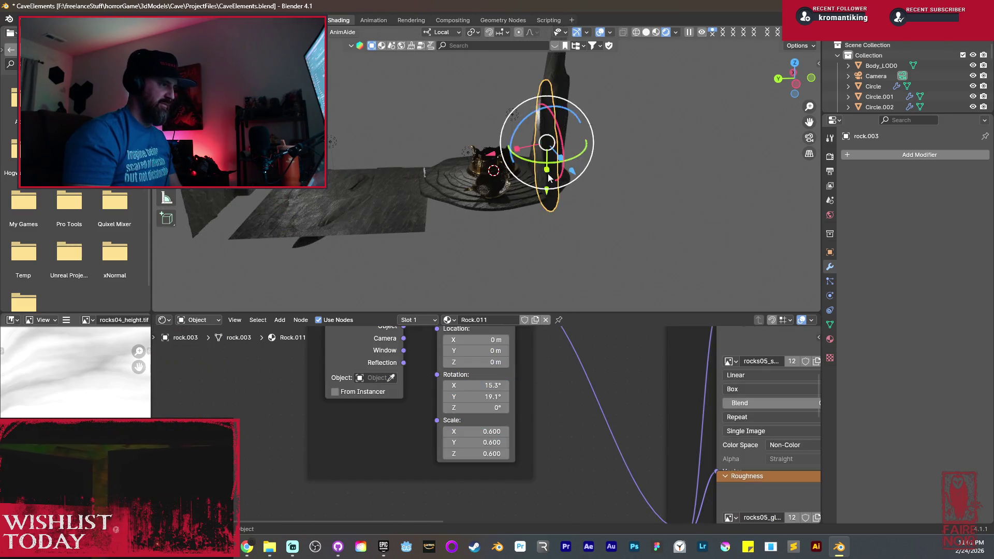
Duplicate the rock.003 pillar and shrink the copy.
{"action": "scroll", "coordinate": [580, 171], "scroll_direction": "up", "scroll_amount": 3}
{"action": "middle_click_drag", "start_coordinate": [585, 179], "coordinate": [519, 179], "text": "shift"}
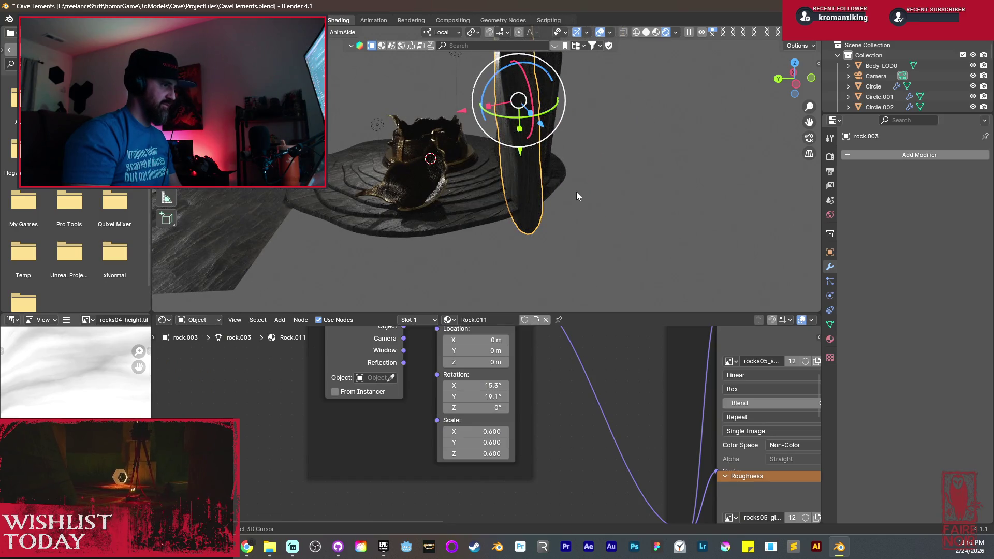
{"action": "key", "text": "shift+d"}
{"action": "left_click", "coordinate": [522, 136]}
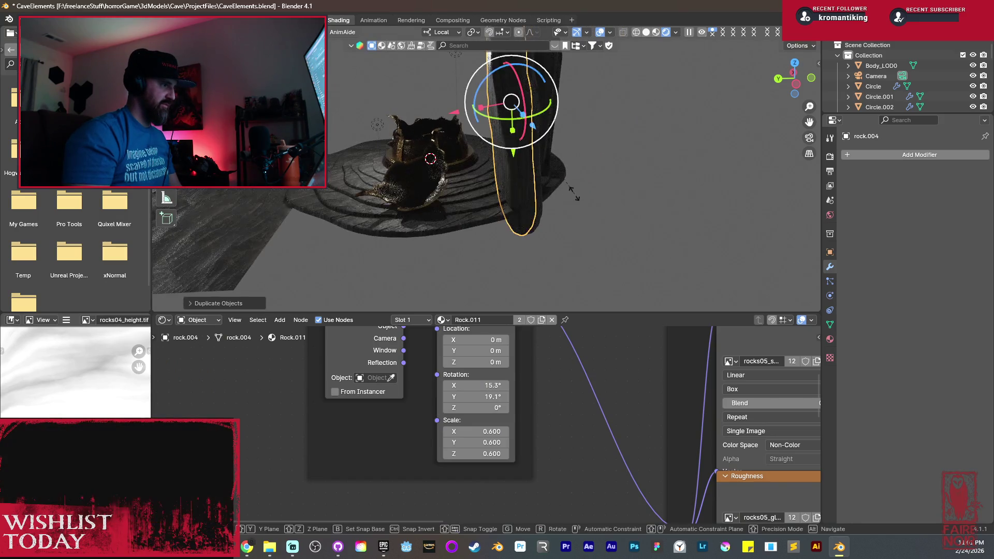
{"action": "key", "text": "s"}
{"action": "left_click", "coordinate": [547, 170]}
{"action": "left_click", "coordinate": [547, 170]}
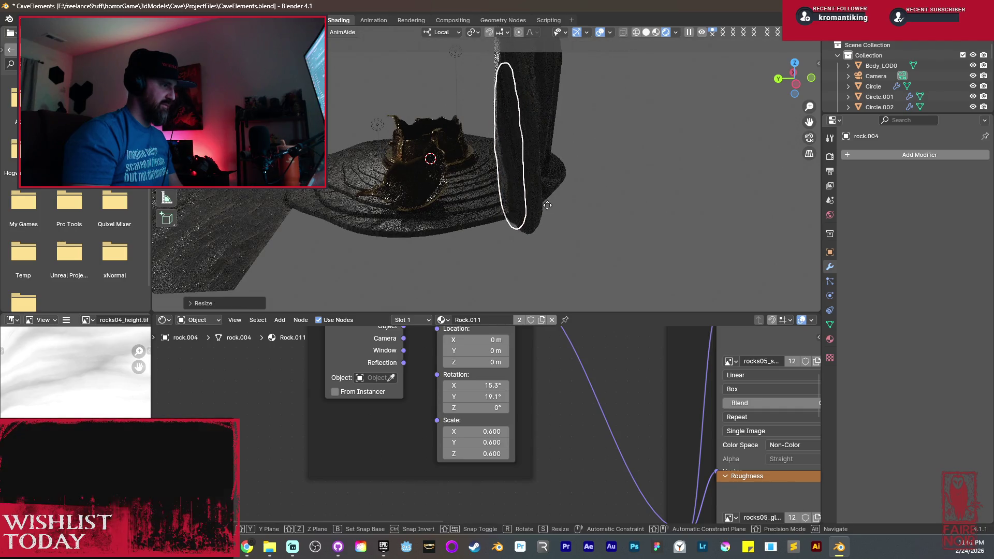
{"action": "mouse_move", "coordinate": [549, 171]}
{"action": "middle_mouse_down"}
{"action": "mouse_move", "coordinate": [592, 208]}
{"action": "mouse_move", "coordinate": [620, 181]}
{"action": "mouse_move", "coordinate": [673, 171]}
{"action": "mouse_move", "coordinate": [539, 209]}
{"action": "mouse_move", "coordinate": [567, 196]}
{"action": "mouse_move", "coordinate": [552, 188]}
{"action": "mouse_move", "coordinate": [601, 224]}
{"action": "middle_mouse_up"}
Shorten the new pillar vertically, slide it along Y and tilt it.
{"action": "key", "text": "s"}
{"action": "key", "text": "z"}
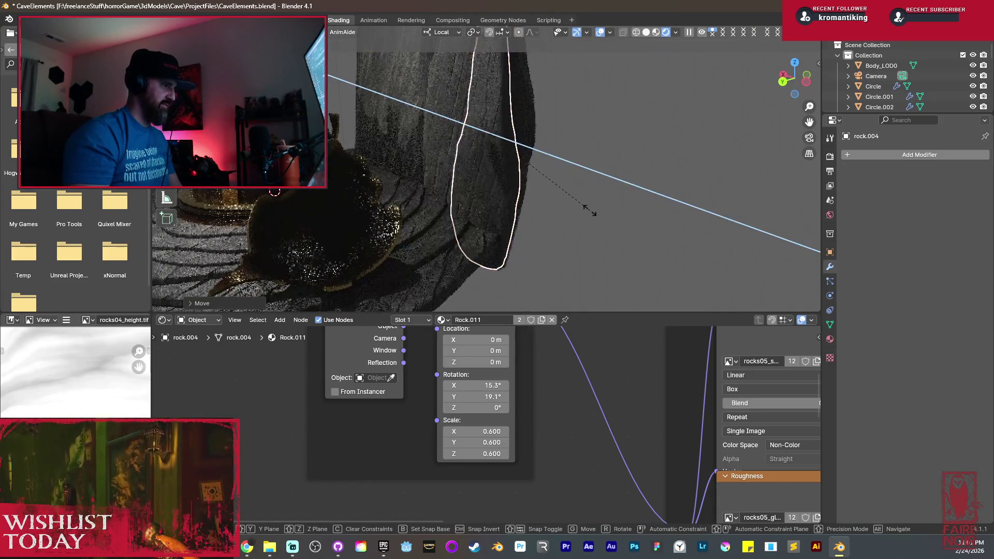
{"action": "left_click", "coordinate": [563, 178]}
{"action": "left_click_drag", "start_coordinate": [488, 188], "coordinate": [488, 204]}
{"action": "mouse_move", "coordinate": [488, 204]}
{"action": "middle_mouse_down"}
{"action": "mouse_move", "coordinate": [506, 202]}
{"action": "mouse_move", "coordinate": [476, 185]}
{"action": "mouse_move", "coordinate": [512, 179]}
{"action": "mouse_move", "coordinate": [478, 189]}
{"action": "mouse_move", "coordinate": [475, 166]}
{"action": "middle_mouse_up"}
{"action": "left_click_drag", "start_coordinate": [476, 166], "coordinate": [481, 154]}
{"action": "mouse_move", "coordinate": [482, 154]}
{"action": "middle_mouse_down"}
{"action": "mouse_move", "coordinate": [518, 166]}
{"action": "mouse_move", "coordinate": [583, 154]}
{"action": "middle_mouse_up"}
{"action": "left_click_drag", "start_coordinate": [583, 154], "coordinate": [583, 154]}
{"action": "mouse_move", "coordinate": [583, 154]}
{"action": "middle_mouse_down"}
{"action": "mouse_move", "coordinate": [563, 149]}
{"action": "mouse_move", "coordinate": [594, 203]}
{"action": "mouse_move", "coordinate": [560, 201]}
{"action": "middle_mouse_up"}
Lower the pillar slightly along Y, rotate it further and shift it along X.
{"action": "key", "text": "Tab"}
{"action": "key", "text": "Tab"}
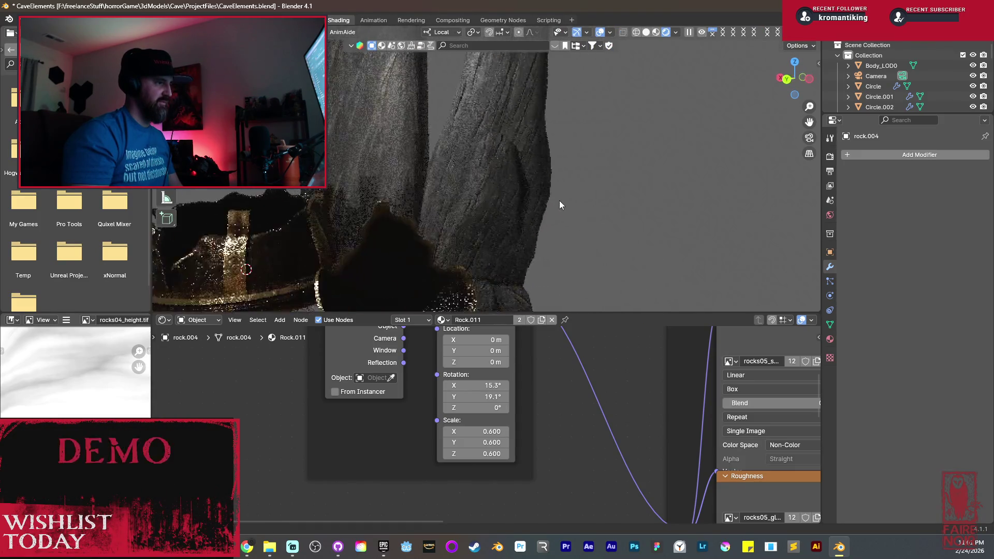
{"action": "scroll", "coordinate": [499, 191], "scroll_direction": "down", "scroll_amount": 3}
{"action": "middle_click_drag", "start_coordinate": [497, 190], "coordinate": [487, 174]}
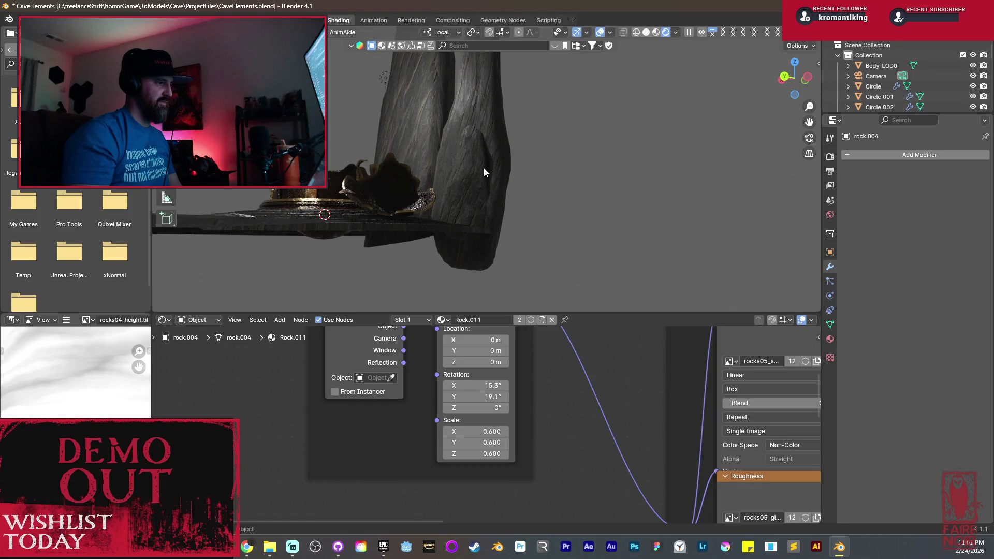
{"action": "left_click", "coordinate": [482, 167]}
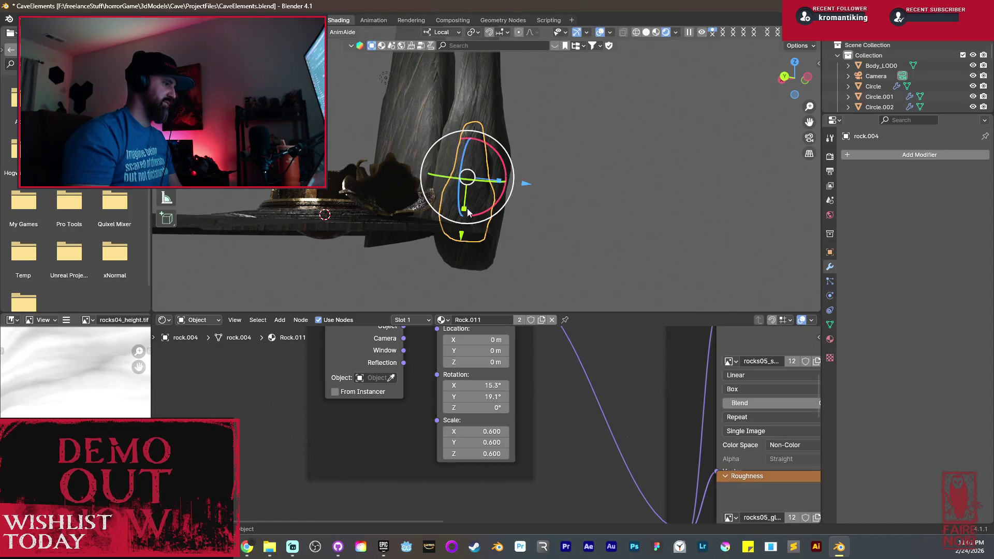
{"action": "mouse_move", "coordinate": [464, 209]}
{"action": "left_mouse_down"}
{"action": "mouse_move", "coordinate": [464, 220]}
{"action": "mouse_move", "coordinate": [454, 181]}
{"action": "mouse_move", "coordinate": [551, 117]}
{"action": "left_mouse_up"}
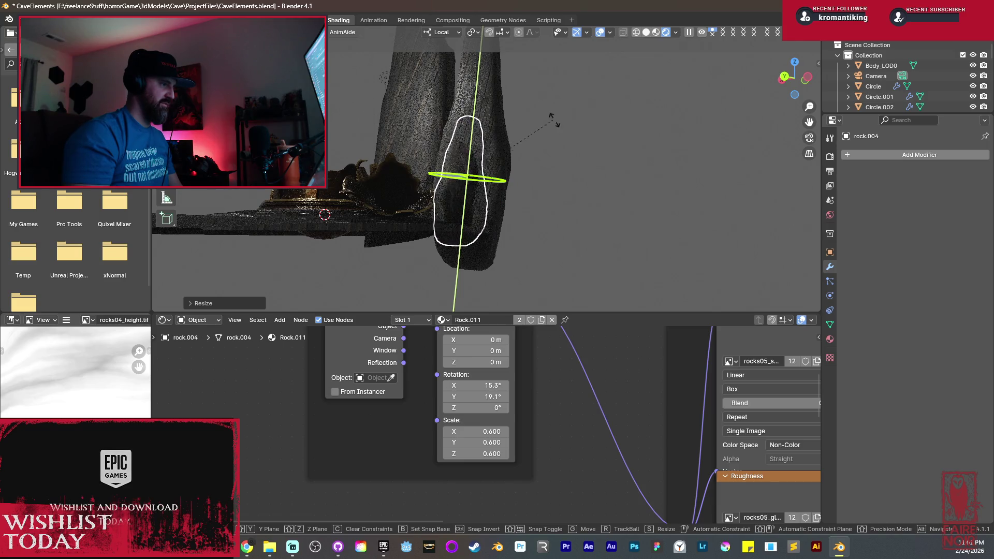
{"action": "left_click_drag", "start_coordinate": [621, 145], "coordinate": [652, 151]}
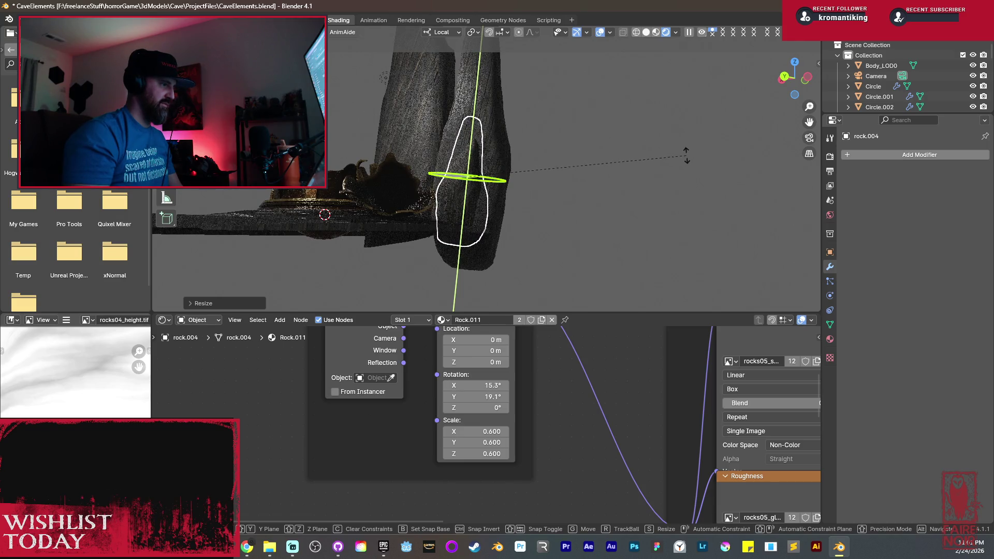
{"action": "left_click_drag", "start_coordinate": [725, 162], "coordinate": [724, 163]}
{"action": "middle_click_drag", "start_coordinate": [673, 171], "coordinate": [450, 193]}
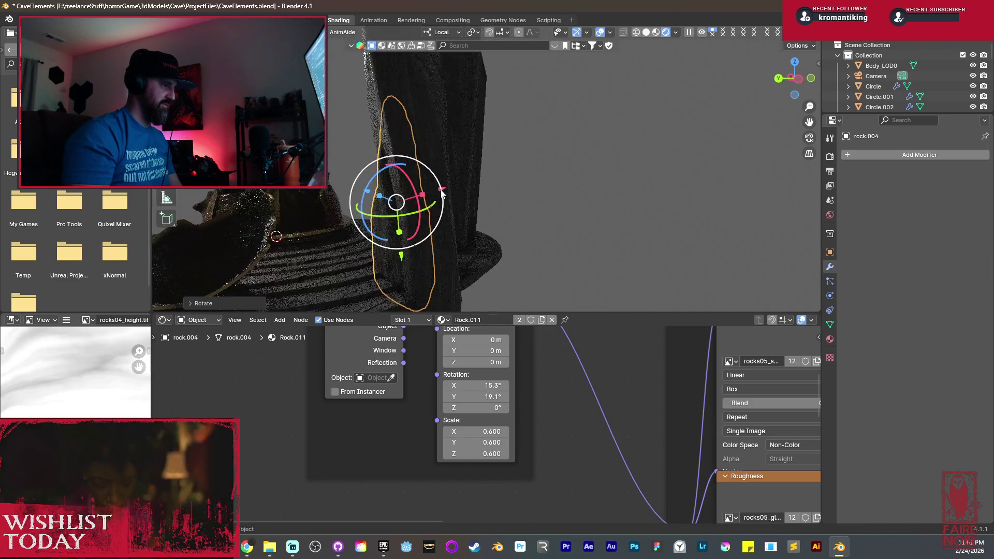
{"action": "left_click_drag", "start_coordinate": [442, 192], "coordinate": [450, 195]}
{"action": "mouse_move", "coordinate": [450, 194]}
{"action": "middle_mouse_down"}
{"action": "mouse_move", "coordinate": [474, 216]}
{"action": "mouse_move", "coordinate": [512, 217]}
{"action": "mouse_move", "coordinate": [531, 206]}
{"action": "middle_mouse_up"}
Deselect everything and turn the view toward the tall rock.
{"action": "key", "text": "alt+a"}
{"action": "scroll", "coordinate": [450, 214], "scroll_direction": "down", "scroll_amount": 4}
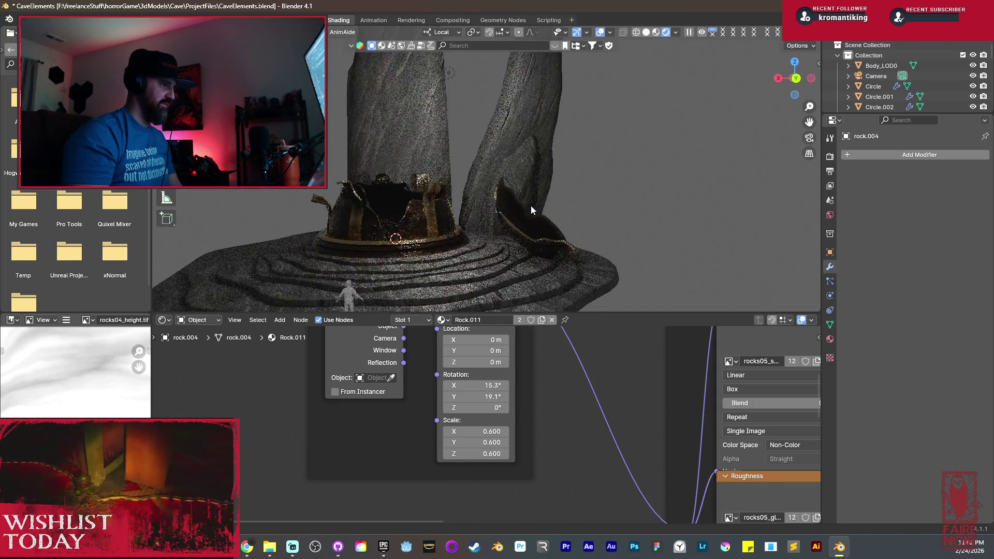
{"action": "scroll", "coordinate": [532, 173], "scroll_direction": "up", "scroll_amount": 5}
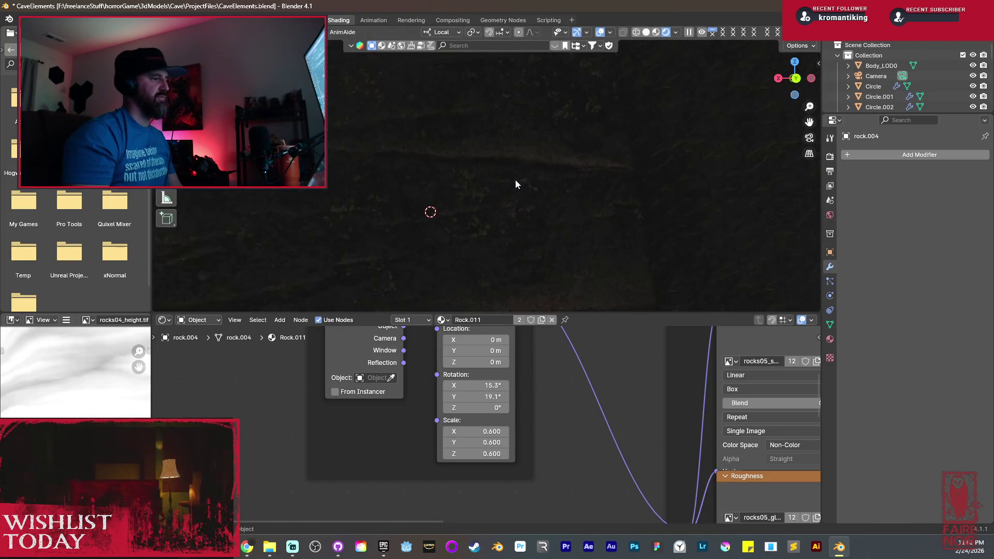
{"action": "scroll", "coordinate": [532, 181], "scroll_direction": "down", "scroll_amount": 5}
{"action": "mouse_move", "coordinate": [487, 147]}
{"action": "middle_mouse_down"}
{"action": "mouse_move", "coordinate": [497, 176]}
{"action": "mouse_move", "coordinate": [476, 189]}
{"action": "mouse_move", "coordinate": [536, 194]}
{"action": "mouse_move", "coordinate": [543, 208]}
{"action": "mouse_move", "coordinate": [461, 218]}
{"action": "middle_mouse_up"}
Duplicate the tall Cube.001 pillar along Y and scale the copy down.
{"action": "left_click", "coordinate": [474, 182]}
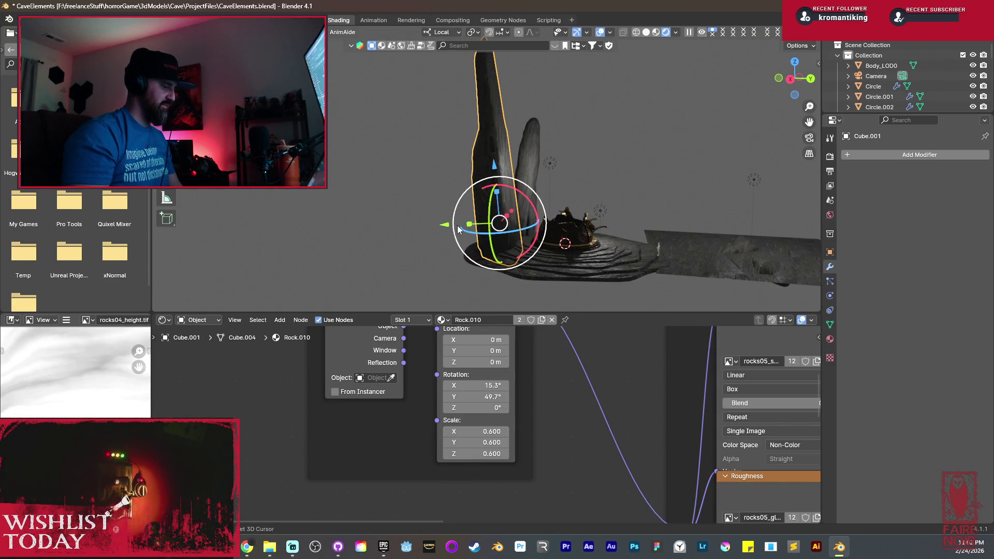
{"action": "key", "text": "shift+d"}
{"action": "key", "text": "y"}
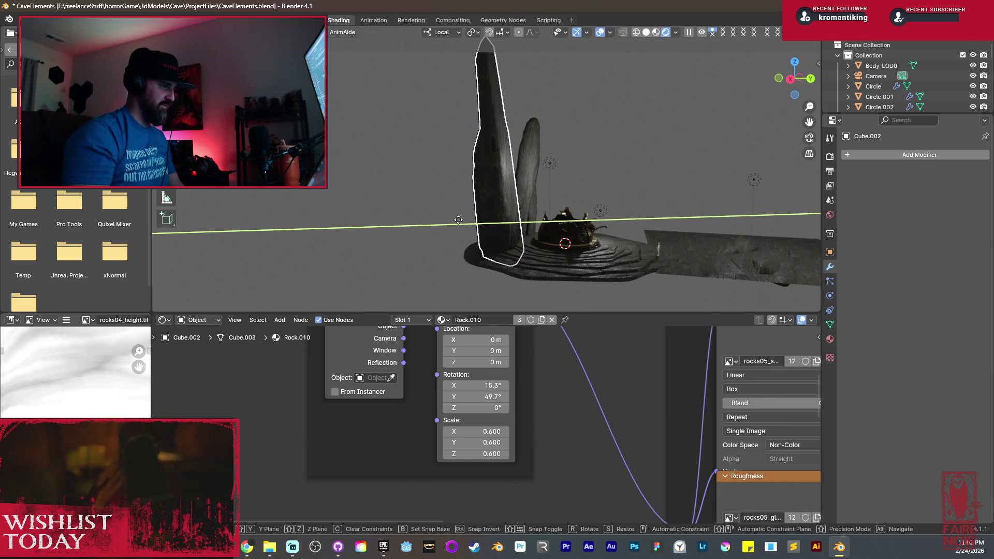
{"action": "left_click", "coordinate": [636, 244]}
{"action": "key", "text": "s"}
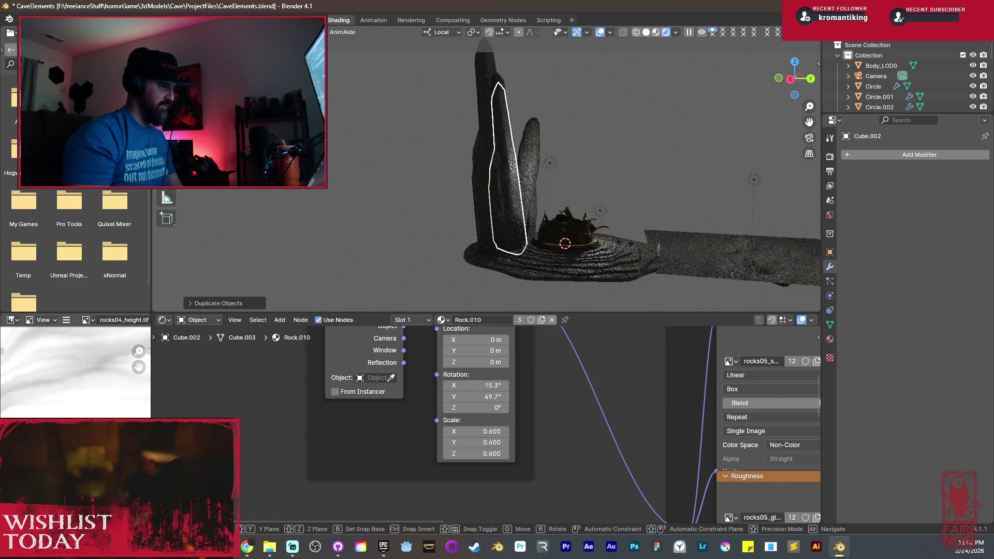
{"action": "left_click", "coordinate": [504, 216]}
{"action": "scroll", "coordinate": [504, 216], "scroll_direction": "up", "scroll_amount": 5}
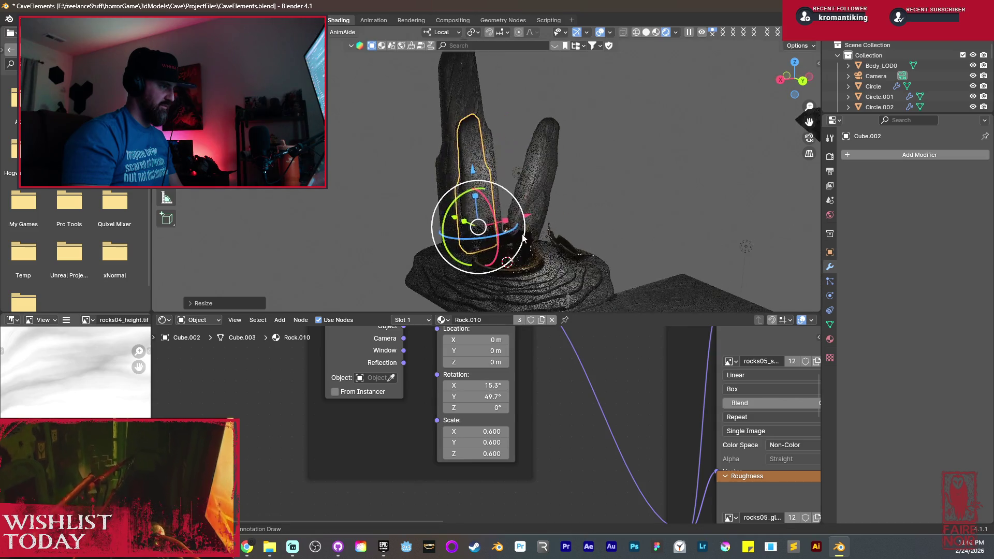
{"action": "middle_click_drag", "start_coordinate": [504, 217], "coordinate": [520, 231]}
Shift the copy along X, rotate it around Z and nudge it along Y.
{"action": "key", "text": "r"}
{"action": "key", "text": "x"}
{"action": "left_click", "coordinate": [523, 232]}
{"action": "key", "text": "r"}
{"action": "key", "text": "z"}
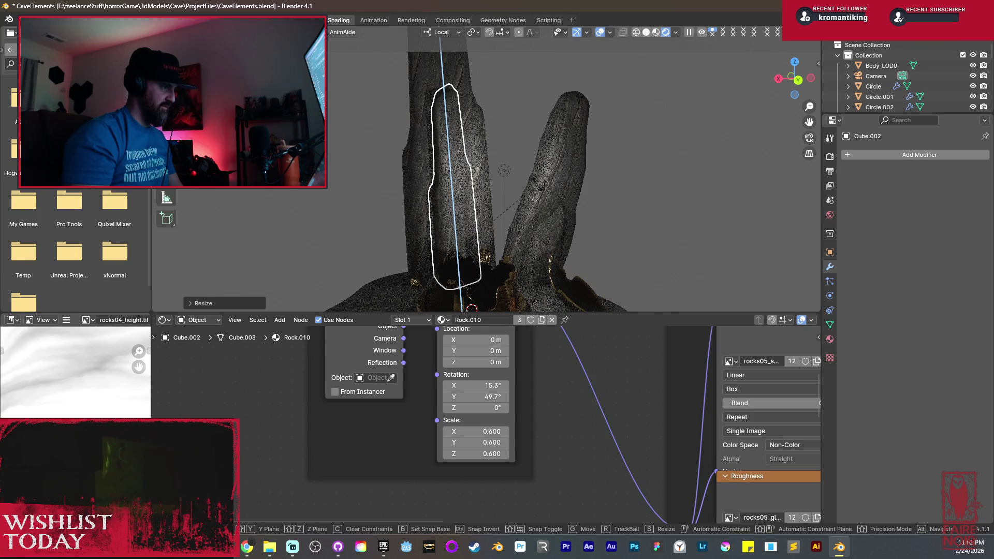
{"action": "left_click", "coordinate": [523, 176]}
{"action": "mouse_move", "coordinate": [508, 182]}
{"action": "middle_mouse_down"}
{"action": "mouse_move", "coordinate": [573, 197]}
{"action": "mouse_move", "coordinate": [604, 237]}
{"action": "mouse_move", "coordinate": [561, 226]}
{"action": "middle_mouse_up"}
{"action": "key", "text": "g"}
{"action": "key", "text": "y"}
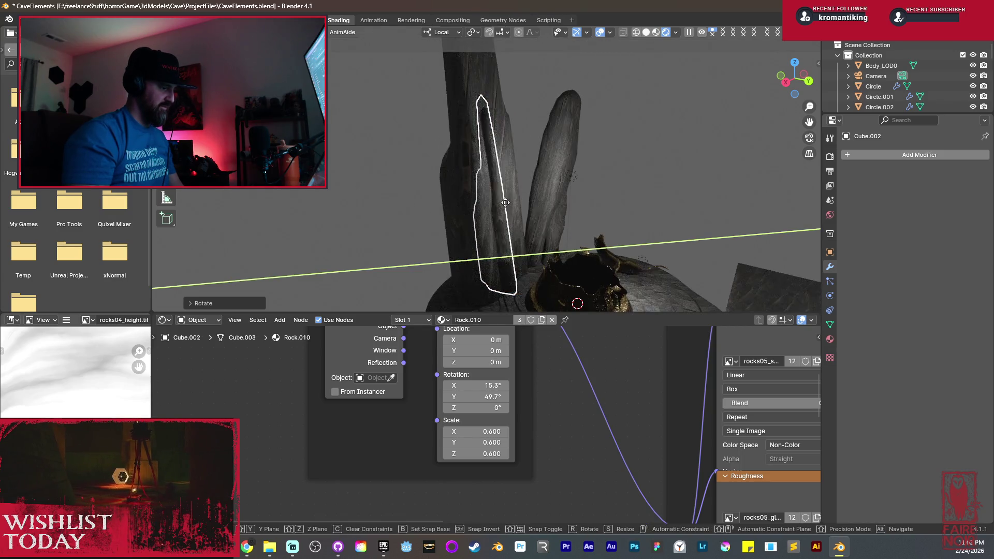
{"action": "left_click", "coordinate": [508, 209]}
Reposition the duplicate rock along Z and then Y.
{"action": "key", "text": "g"}
{"action": "key", "text": "Escape"}
{"action": "key", "text": "g"}
{"action": "key", "text": "z"}
{"action": "key", "text": "z"}
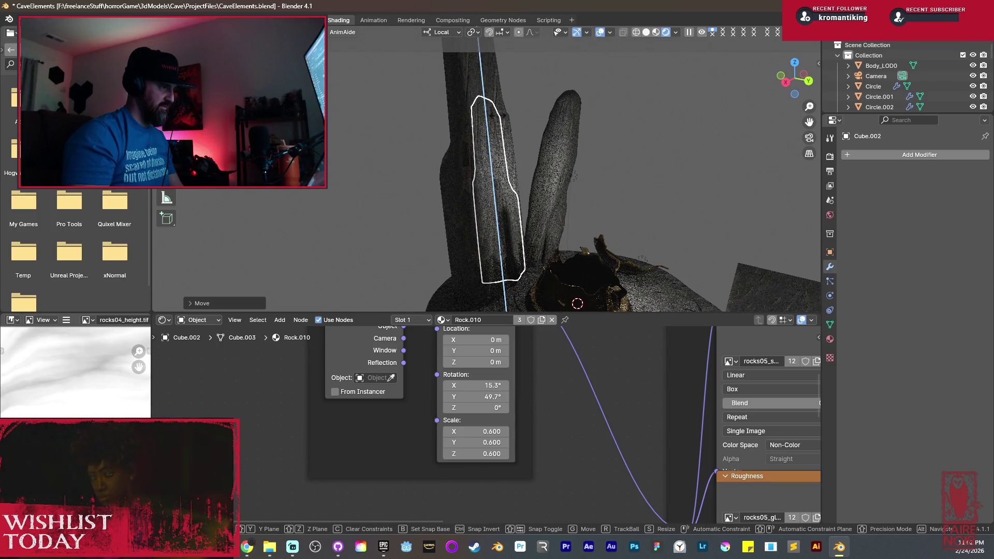
{"action": "left_click", "coordinate": [528, 166]}
{"action": "key", "text": "g"}
{"action": "key", "text": "y"}
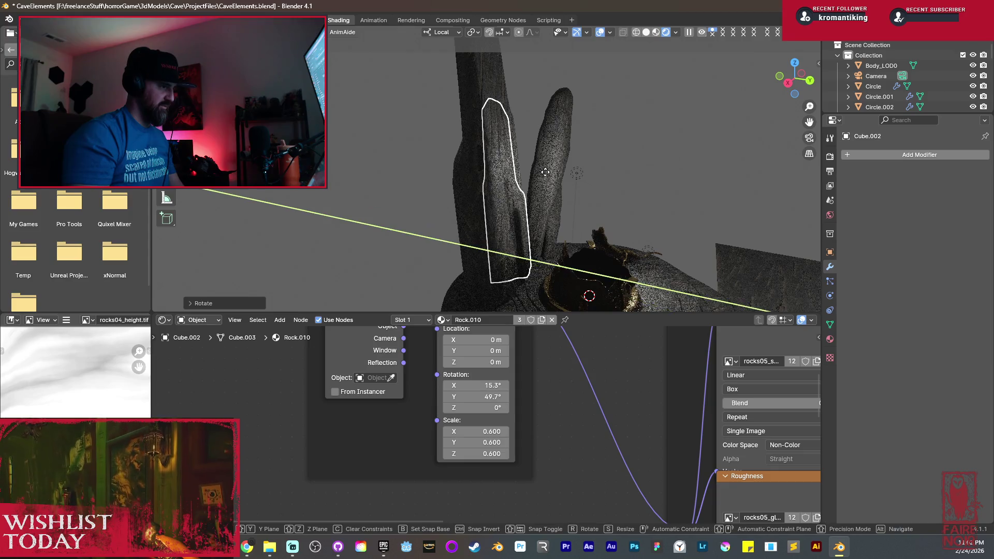
{"action": "left_click", "coordinate": [551, 177]}
Slide the duplicate rock sideways along X and raise it along Z.
{"action": "mouse_move", "coordinate": [551, 177]}
{"action": "middle_mouse_down"}
{"action": "mouse_move", "coordinate": [504, 187]}
{"action": "mouse_move", "coordinate": [477, 175]}
{"action": "middle_mouse_up"}
{"action": "key", "text": "g"}
{"action": "key", "text": "x"}
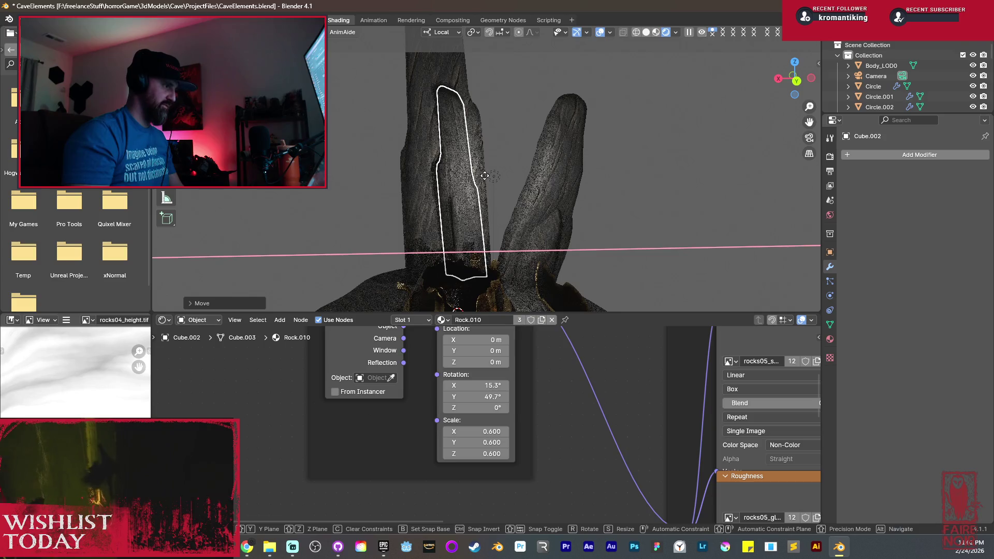
{"action": "left_click", "coordinate": [503, 205]}
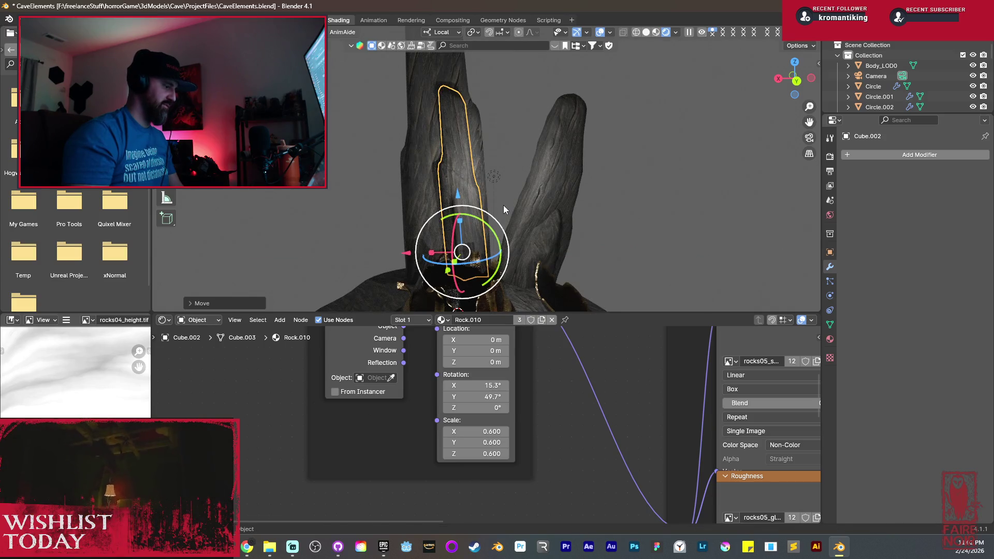
{"action": "key", "text": "g"}
{"action": "key", "text": "z"}
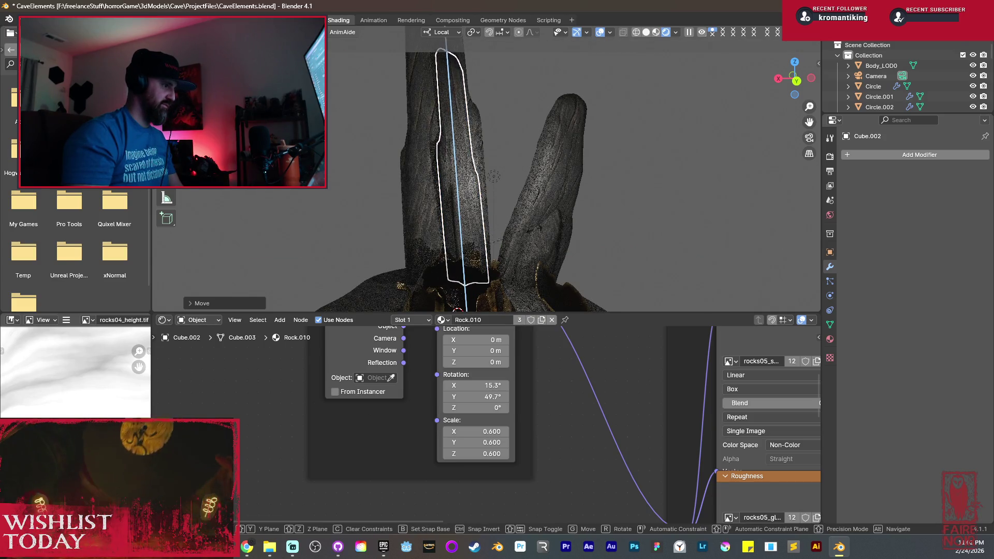
{"action": "left_click", "coordinate": [539, 238]}
Adjust the small spire's size, then fine-tune its position along X and Y.
{"action": "key", "text": "s"}
{"action": "left_click", "coordinate": [472, 205]}
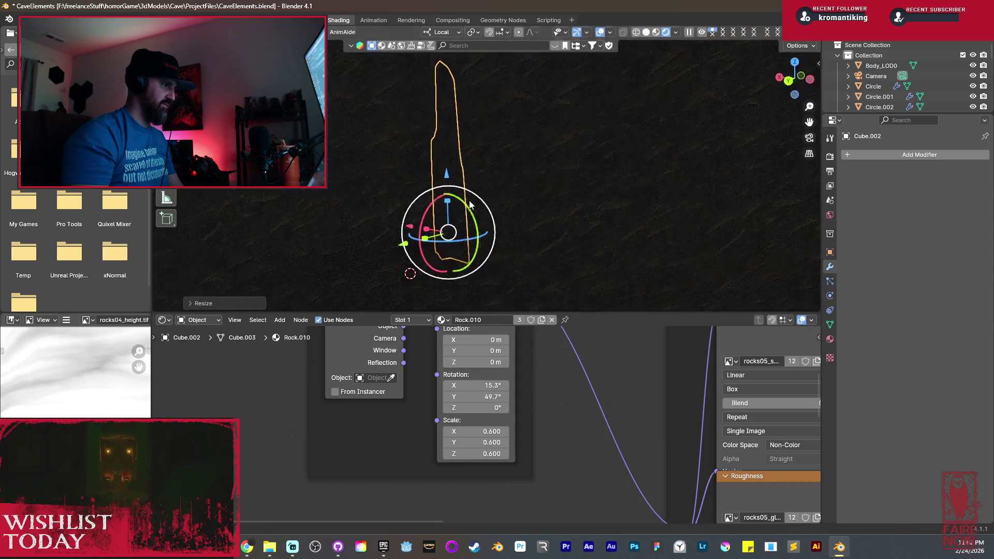
{"action": "key", "text": "z"}
{"action": "left_click", "coordinate": [476, 205]}
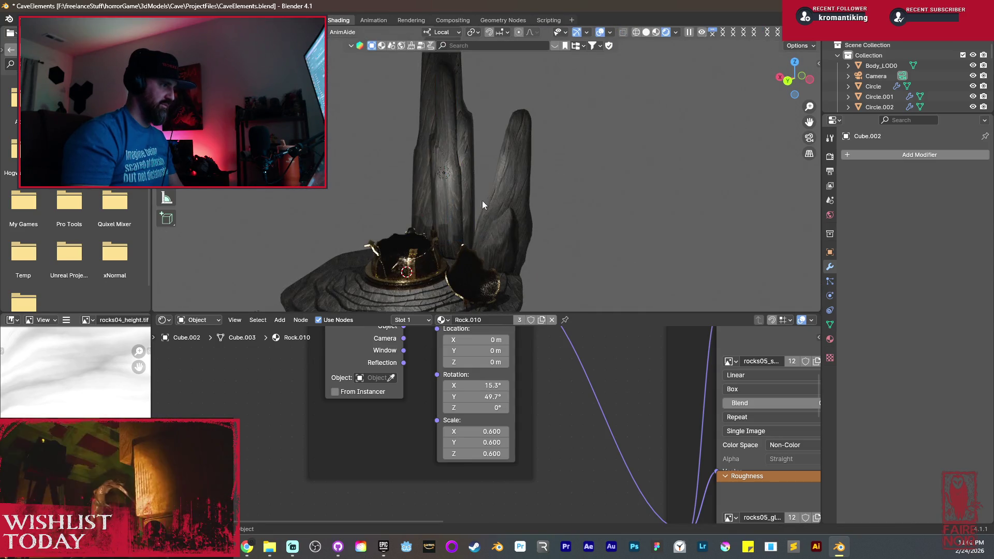
{"action": "middle_click_drag", "start_coordinate": [473, 194], "coordinate": [465, 197]}
{"action": "left_click", "coordinate": [471, 205]}
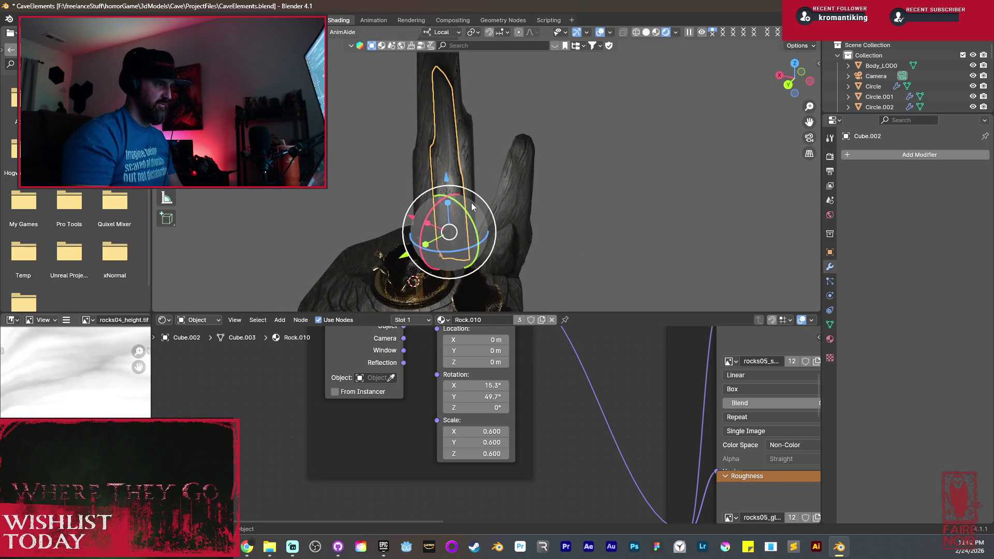
{"action": "key", "text": "g"}
{"action": "key", "text": "x"}
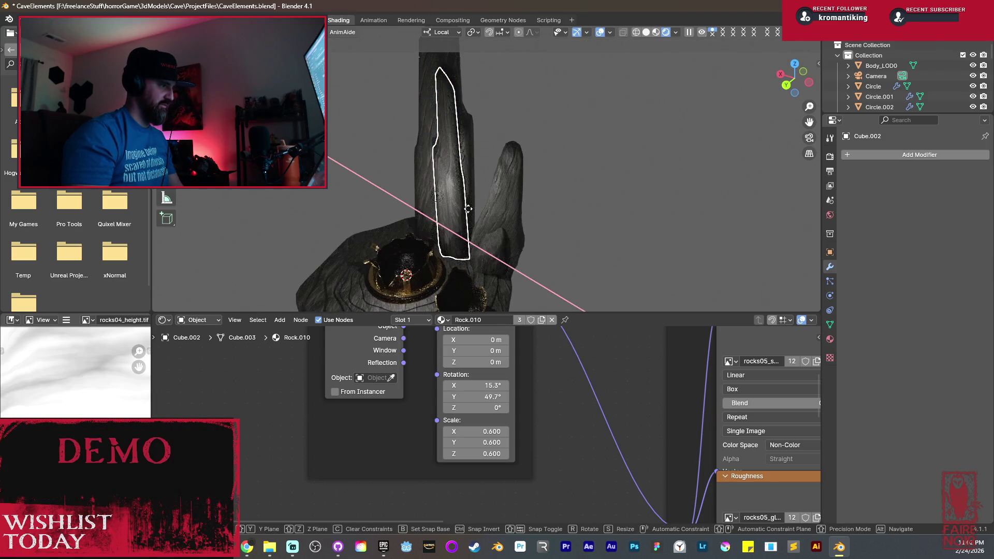
{"action": "left_click", "coordinate": [468, 209]}
{"action": "key", "text": "g"}
{"action": "key", "text": "y"}
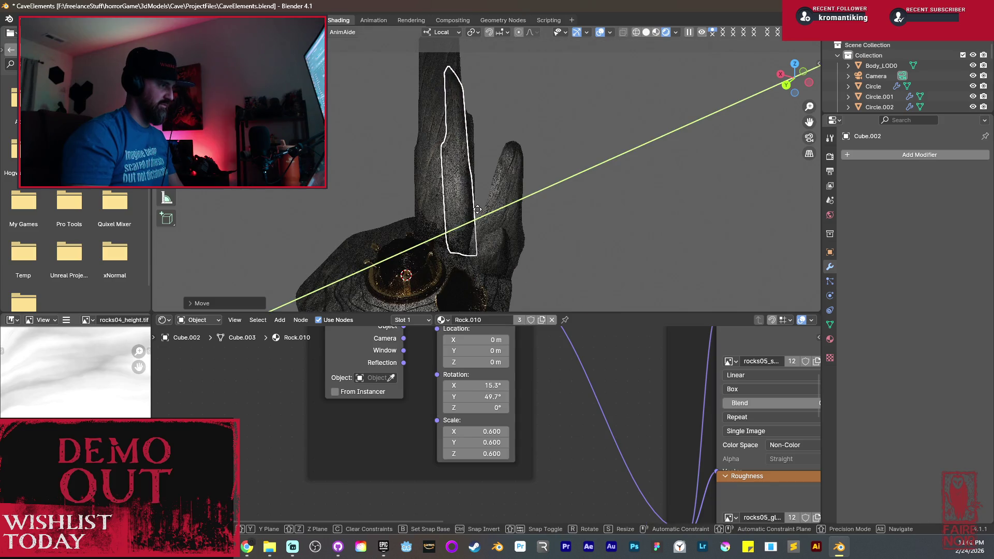
{"action": "left_click", "coordinate": [477, 209]}
Select the rock pillar, move it along Y and frame the view on it.
{"action": "scroll", "coordinate": [485, 200], "scroll_direction": "up", "scroll_amount": 3}
{"action": "mouse_move", "coordinate": [484, 200]}
{"action": "middle_mouse_down"}
{"action": "mouse_move", "coordinate": [455, 212]}
{"action": "mouse_move", "coordinate": [430, 181]}
{"action": "mouse_move", "coordinate": [415, 186]}
{"action": "mouse_move", "coordinate": [454, 173]}
{"action": "mouse_move", "coordinate": [483, 195]}
{"action": "mouse_move", "coordinate": [495, 258]}
{"action": "mouse_move", "coordinate": [537, 195]}
{"action": "mouse_move", "coordinate": [536, 235]}
{"action": "mouse_move", "coordinate": [576, 244]}
{"action": "mouse_move", "coordinate": [569, 286]}
{"action": "middle_mouse_up"}
{"action": "key", "text": "Tab"}
{"action": "key", "text": "Tab"}
{"action": "left_click", "coordinate": [489, 207]}
{"action": "scroll", "coordinate": [537, 195], "scroll_direction": "down", "scroll_amount": 3}
{"action": "scroll", "coordinate": [558, 214], "scroll_direction": "up", "scroll_amount": 4}
{"action": "left_click", "coordinate": [574, 225]}
{"action": "left_click_drag", "start_coordinate": [569, 286], "coordinate": [581, 286]}
{"action": "mouse_move", "coordinate": [588, 210]}
{"action": "middle_mouse_down"}
{"action": "mouse_move", "coordinate": [501, 215]}
{"action": "mouse_move", "coordinate": [357, 185]}
{"action": "mouse_move", "coordinate": [449, 154]}
{"action": "mouse_move", "coordinate": [516, 173]}
{"action": "mouse_move", "coordinate": [509, 219]}
{"action": "middle_mouse_up"}
{"action": "key", "text": "grave"}
{"action": "left_click", "coordinate": [587, 226]}
{"action": "scroll", "coordinate": [486, 210], "scroll_direction": "down", "scroll_amount": 3}
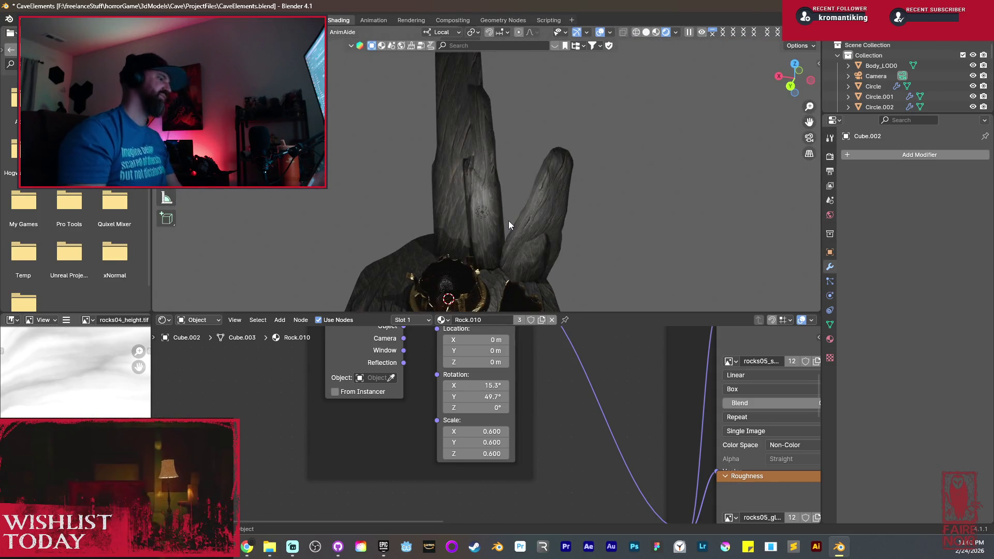
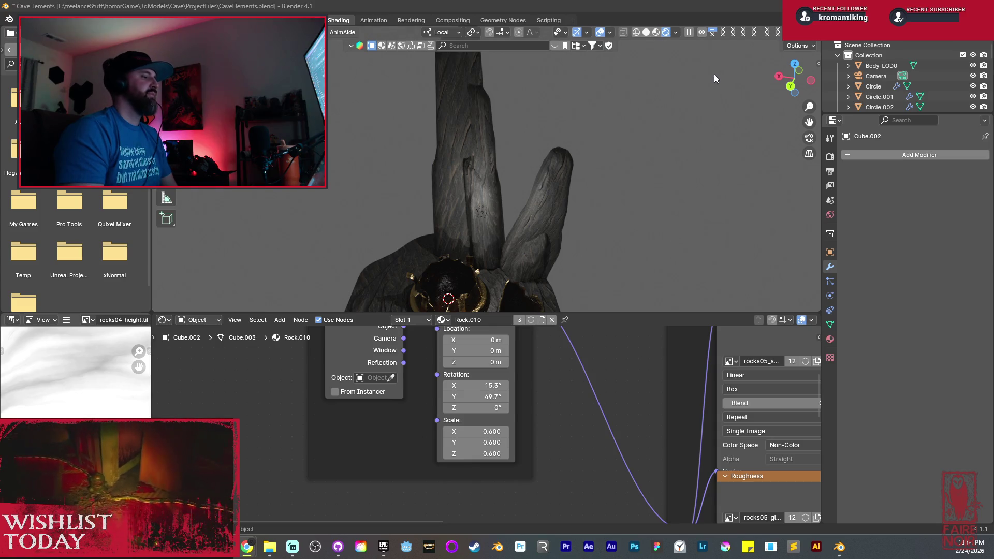
Select the stone platform Circle.006 and save the file as CaveElements.blend.
{"action": "scroll", "coordinate": [583, 237], "scroll_direction": "down", "scroll_amount": 4}
{"action": "mouse_move", "coordinate": [583, 237]}
{"action": "middle_mouse_down"}
{"action": "mouse_move", "coordinate": [453, 224]}
{"action": "mouse_move", "coordinate": [490, 251]}
{"action": "mouse_move", "coordinate": [418, 103]}
{"action": "mouse_move", "coordinate": [481, 111]}
{"action": "mouse_move", "coordinate": [493, 179]}
{"action": "middle_mouse_up"}
{"action": "scroll", "coordinate": [499, 249], "scroll_direction": "up", "scroll_amount": 3}
{"action": "mouse_move", "coordinate": [418, 220]}
{"action": "middle_mouse_down"}
{"action": "mouse_move", "coordinate": [374, 204]}
{"action": "mouse_move", "coordinate": [455, 196]}
{"action": "middle_mouse_up"}
{"action": "scroll", "coordinate": [458, 196], "scroll_direction": "up", "scroll_amount": 6}
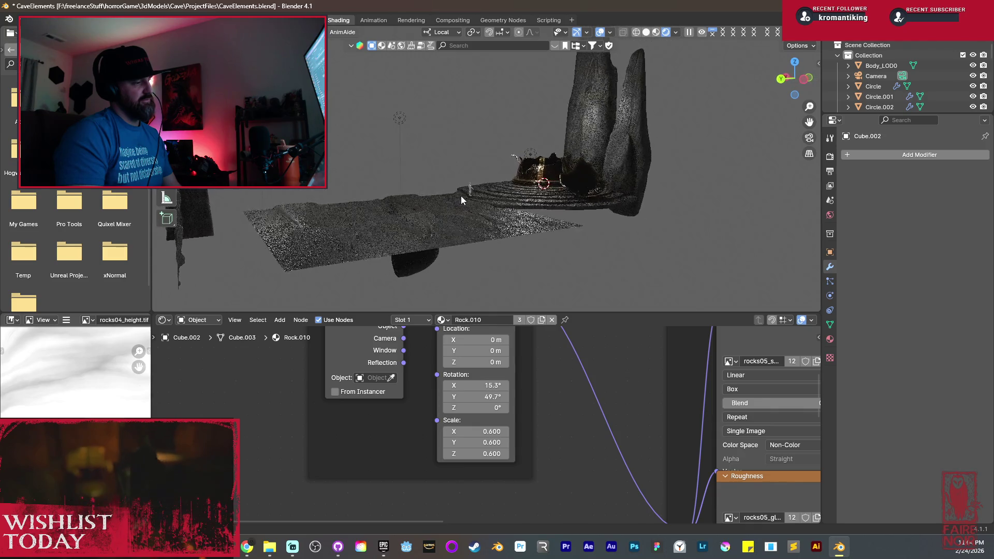
{"action": "mouse_move", "coordinate": [521, 244]}
{"action": "middle_mouse_down"}
{"action": "mouse_move", "coordinate": [509, 204]}
{"action": "mouse_move", "coordinate": [543, 220]}
{"action": "middle_mouse_up"}
{"action": "scroll", "coordinate": [548, 219], "scroll_direction": "up", "scroll_amount": 2}
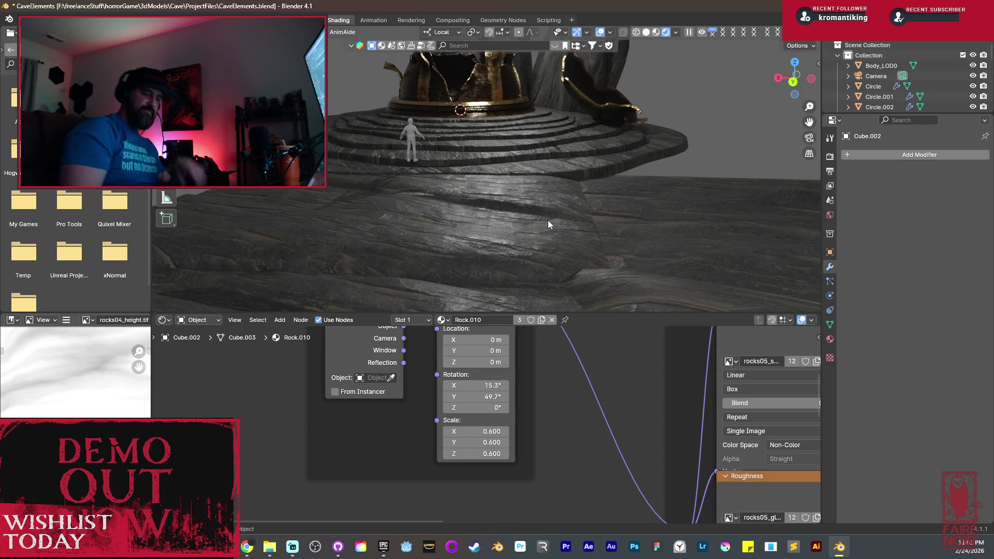
{"action": "left_click", "coordinate": [558, 165]}
{"action": "middle_click_drag", "start_coordinate": [566, 163], "coordinate": [556, 202]}
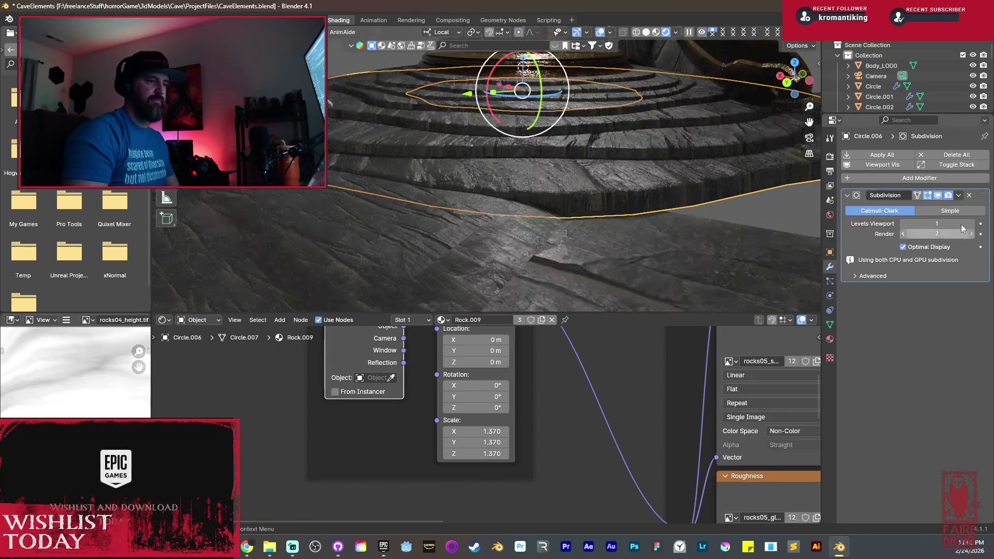
{"action": "left_click", "coordinate": [930, 178]}
{"action": "mouse_move", "coordinate": [929, 181]}
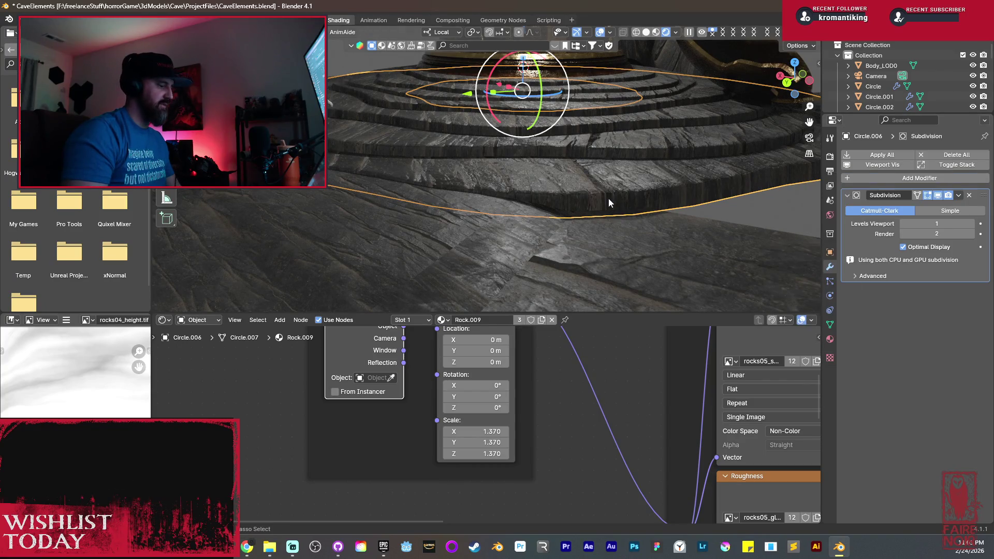
{"action": "key", "text": "ctrl+s"}
{"action": "left_click", "coordinate": [553, 182]}
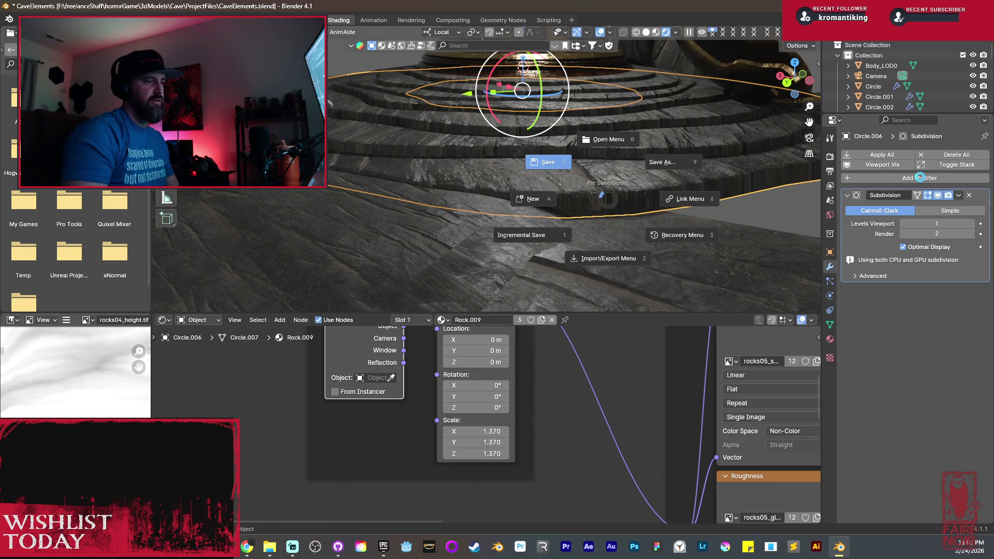
Add a Displace modifier driven by a new texture, with strength 0.030.
{"action": "left_click", "coordinate": [920, 178]}
{"action": "mouse_move", "coordinate": [919, 178]}
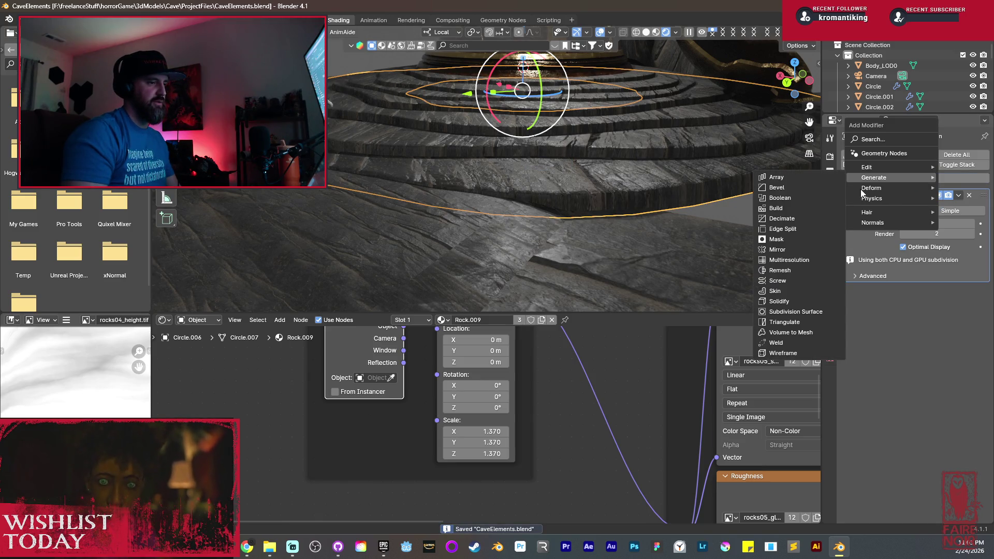
{"action": "mouse_move", "coordinate": [881, 186]}
{"action": "left_click", "coordinate": [810, 213]}
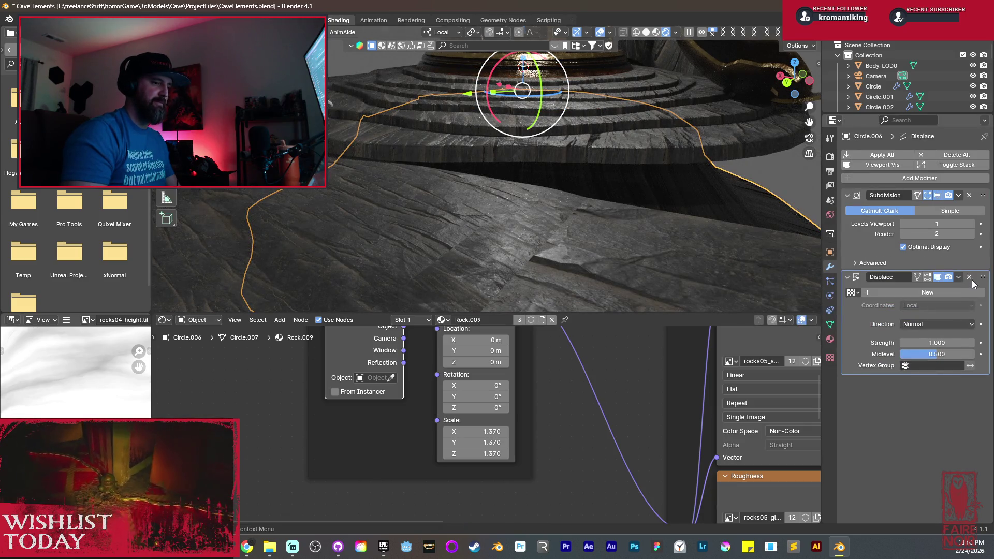
{"action": "left_click", "coordinate": [953, 293]}
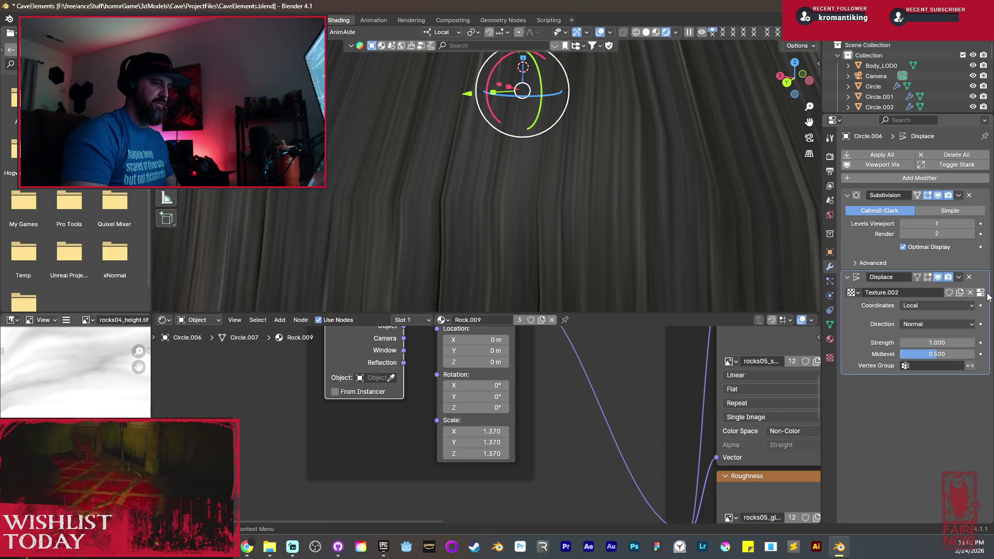
{"action": "left_click_drag", "start_coordinate": [937, 342], "coordinate": [888, 343]}
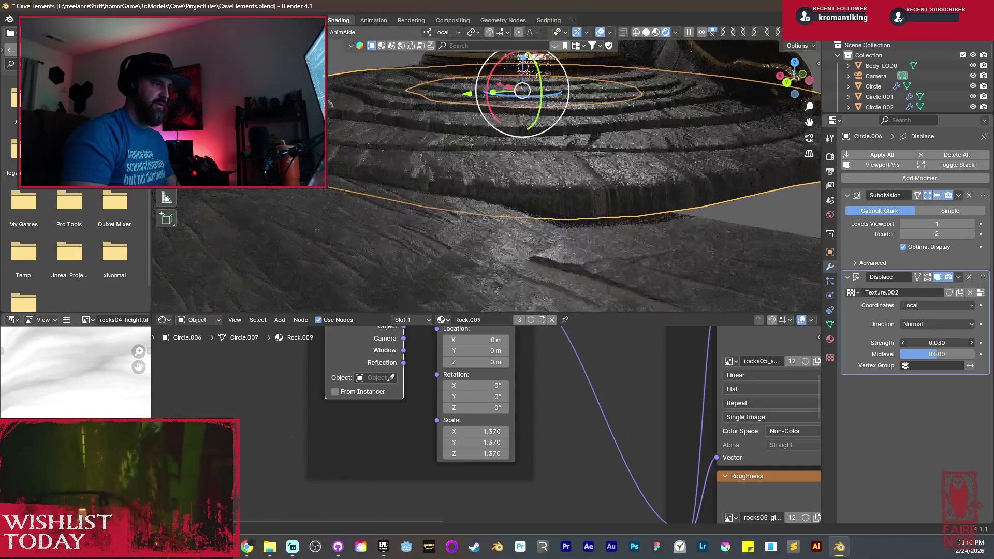
Set the displacement texture's type to Clouds.
{"action": "left_click", "coordinate": [984, 296]}
{"action": "left_click", "coordinate": [930, 184]}
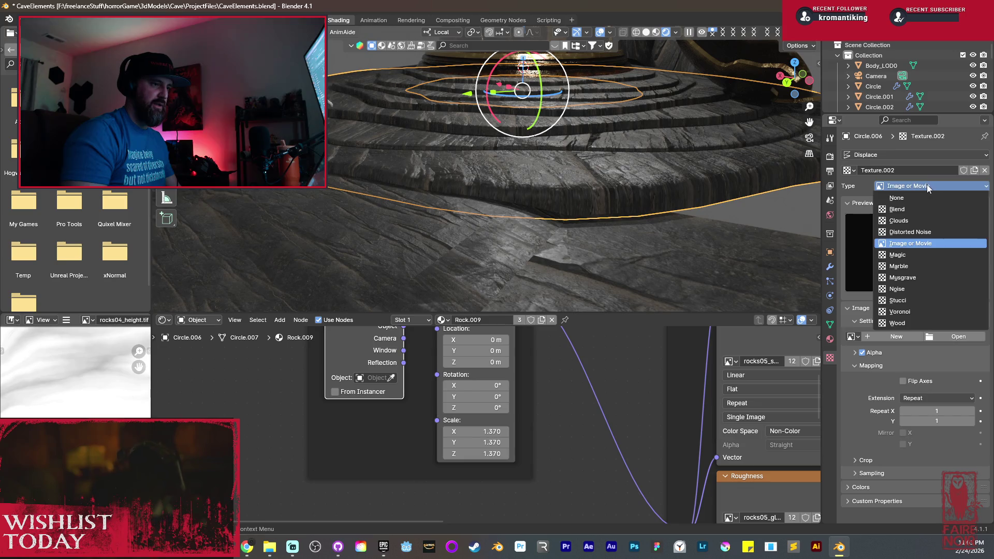
{"action": "left_click", "coordinate": [910, 219]}
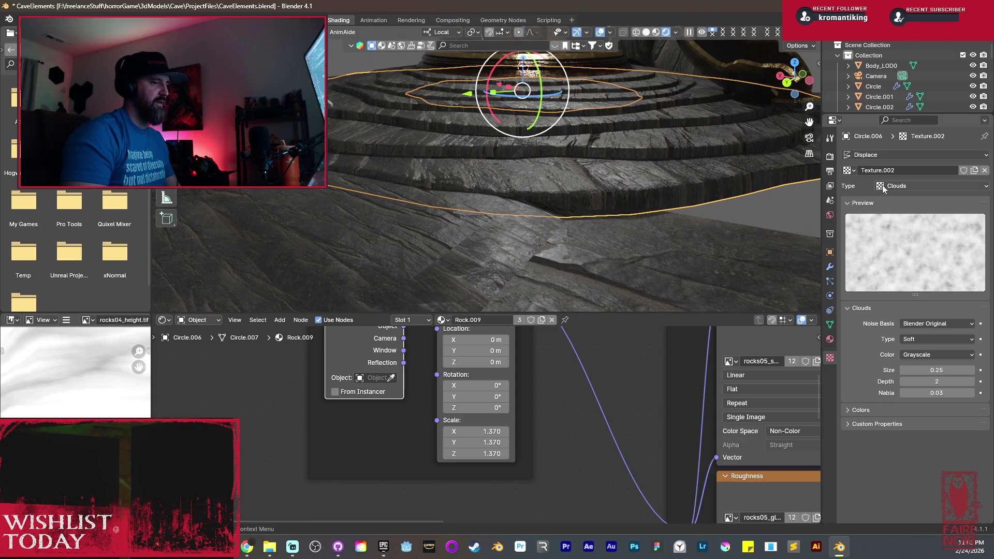
Raise the Displace strength to 0.050 and lower the midlevel to about 0.37.
{"action": "left_click", "coordinate": [832, 267]}
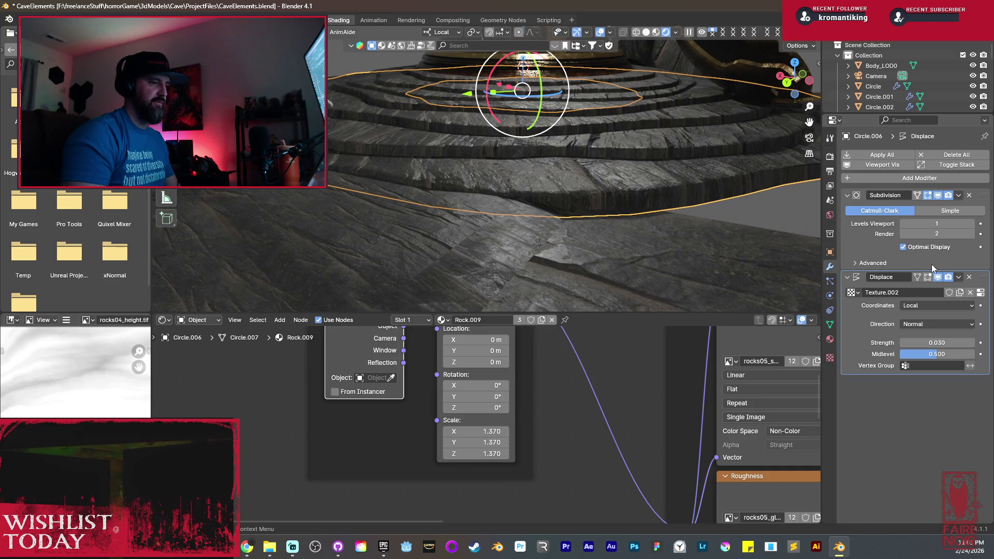
{"action": "left_click_drag", "start_coordinate": [938, 343], "coordinate": [941, 343]}
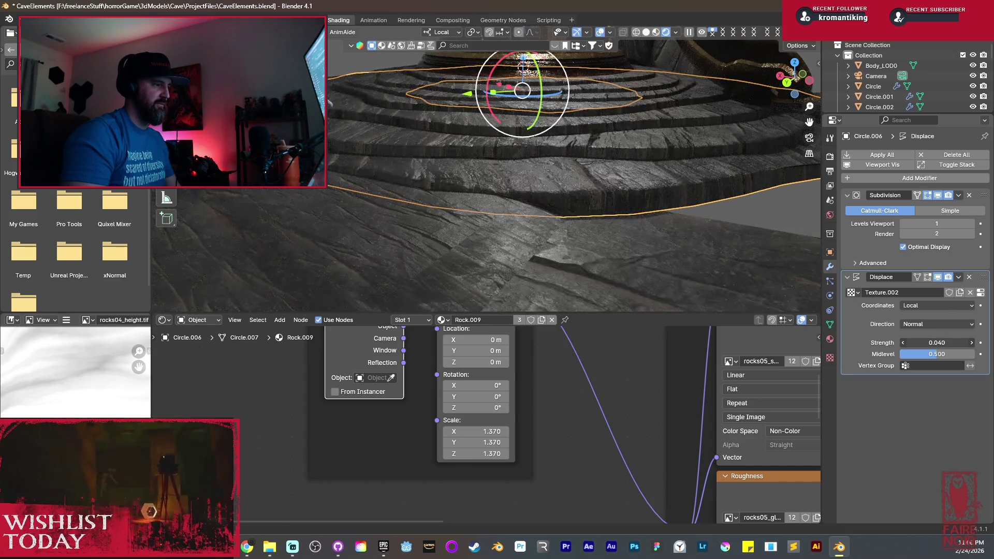
{"action": "left_click_drag", "start_coordinate": [942, 343], "coordinate": [946, 343]}
{"action": "mouse_move", "coordinate": [642, 166]}
{"action": "middle_mouse_down"}
{"action": "mouse_move", "coordinate": [533, 218]}
{"action": "mouse_move", "coordinate": [547, 190]}
{"action": "middle_mouse_up"}
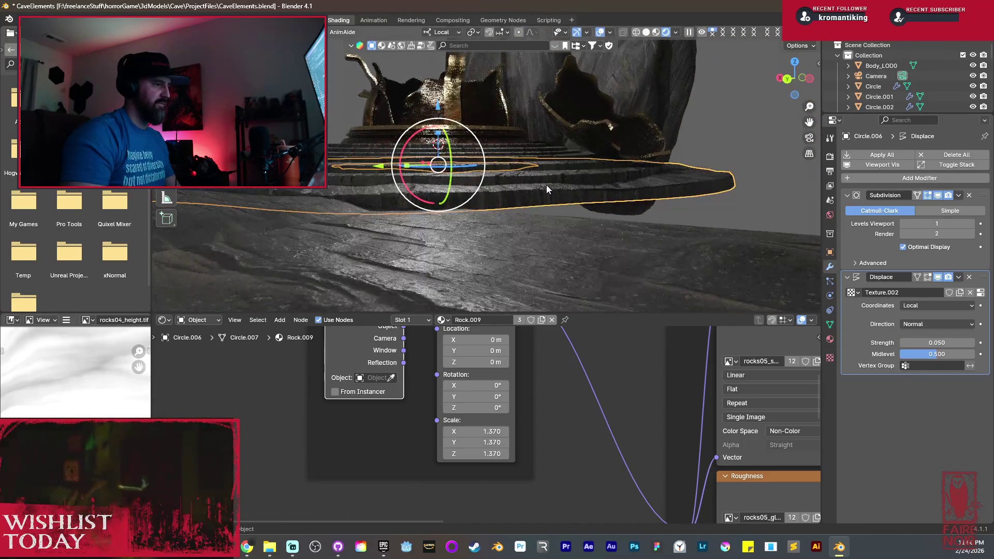
{"action": "scroll", "coordinate": [547, 187], "scroll_direction": "up", "scroll_amount": 2}
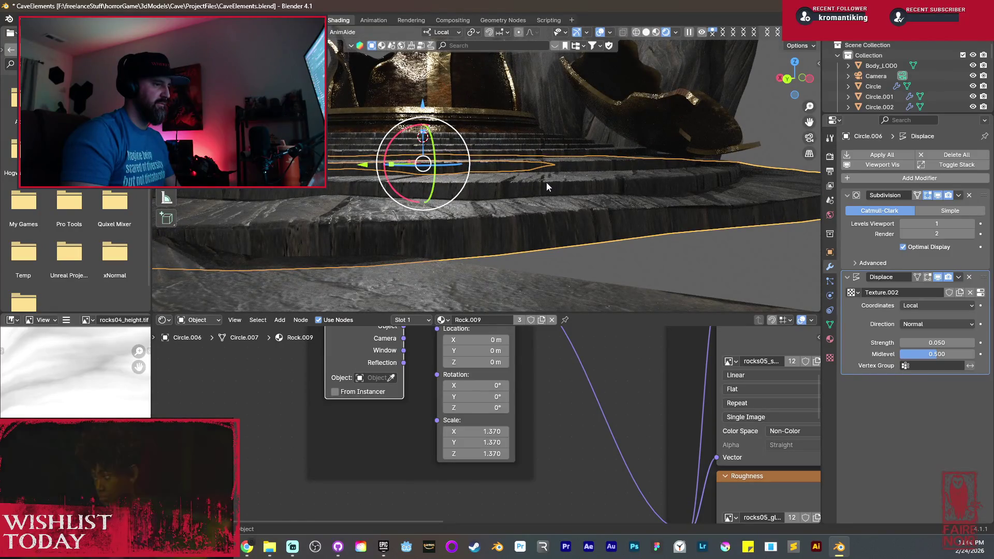
{"action": "left_click_drag", "start_coordinate": [938, 359], "coordinate": [902, 360]}
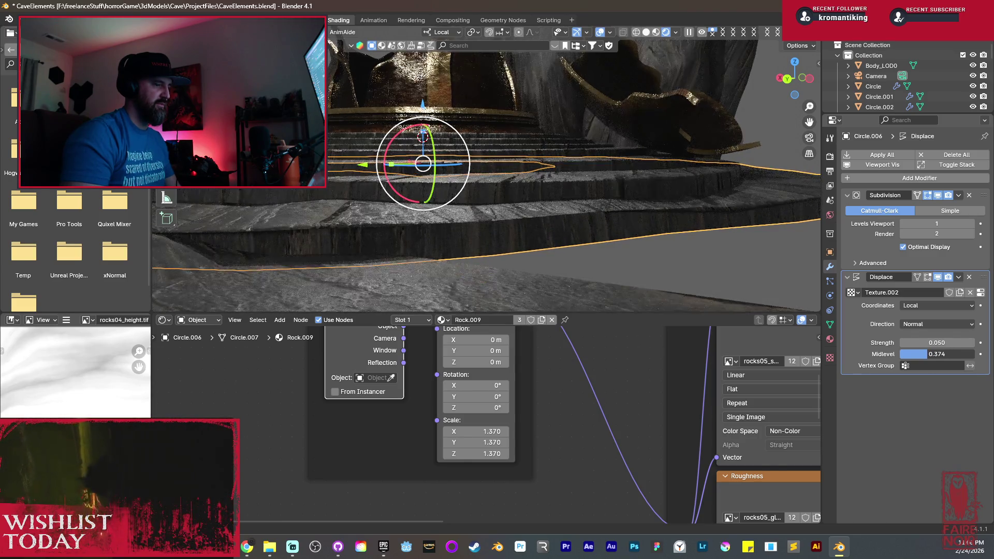
{"action": "left_click", "coordinate": [830, 358]}
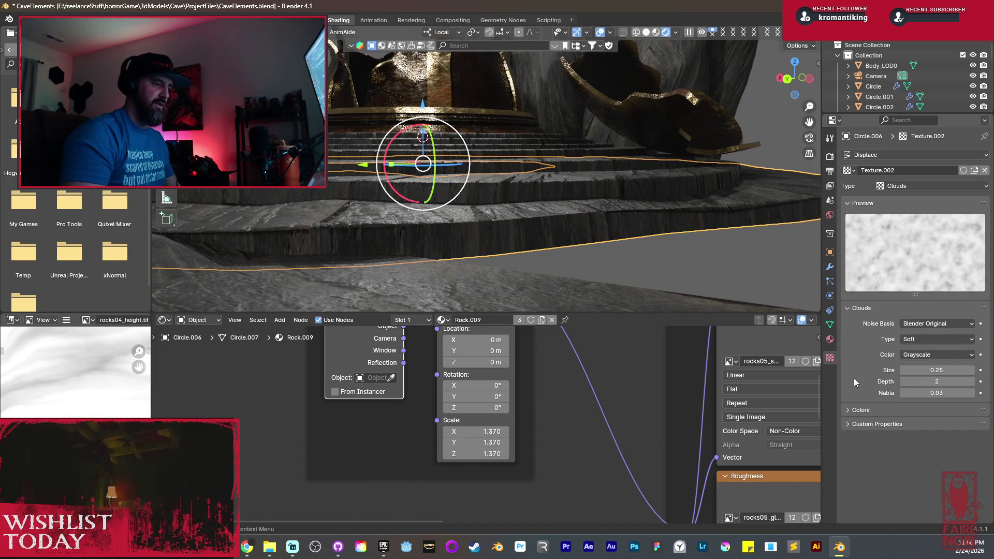
Set the Clouds texture to Hard noise with size 1.26, depth 6 and nabla 0.10.
{"action": "mouse_move", "coordinate": [937, 370]}
{"action": "left_mouse_down"}
{"action": "mouse_move", "coordinate": [979, 370]}
{"action": "mouse_move", "coordinate": [912, 370]}
{"action": "mouse_move", "coordinate": [963, 371]}
{"action": "mouse_move", "coordinate": [930, 361]}
{"action": "left_mouse_up"}
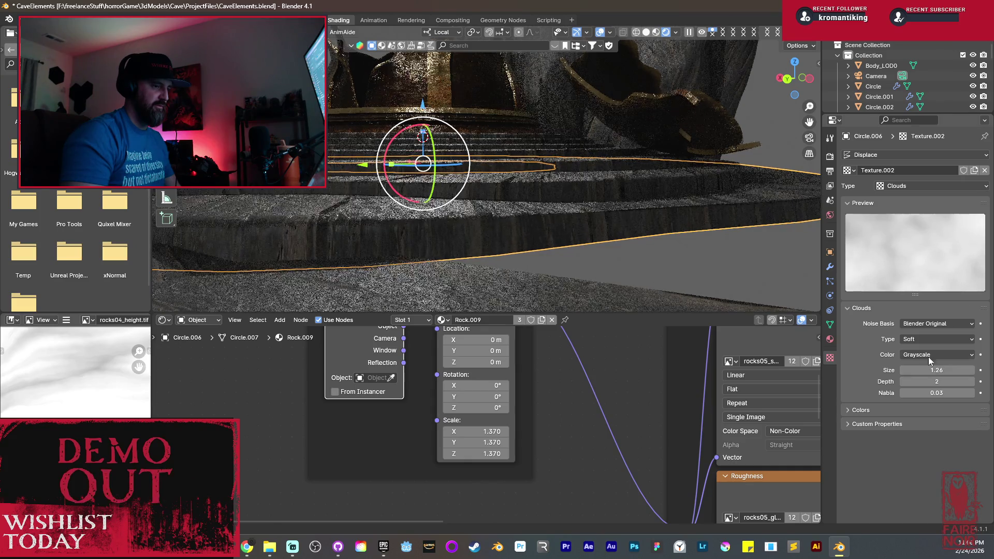
{"action": "left_click", "coordinate": [921, 340]}
{"action": "left_click", "coordinate": [909, 363]}
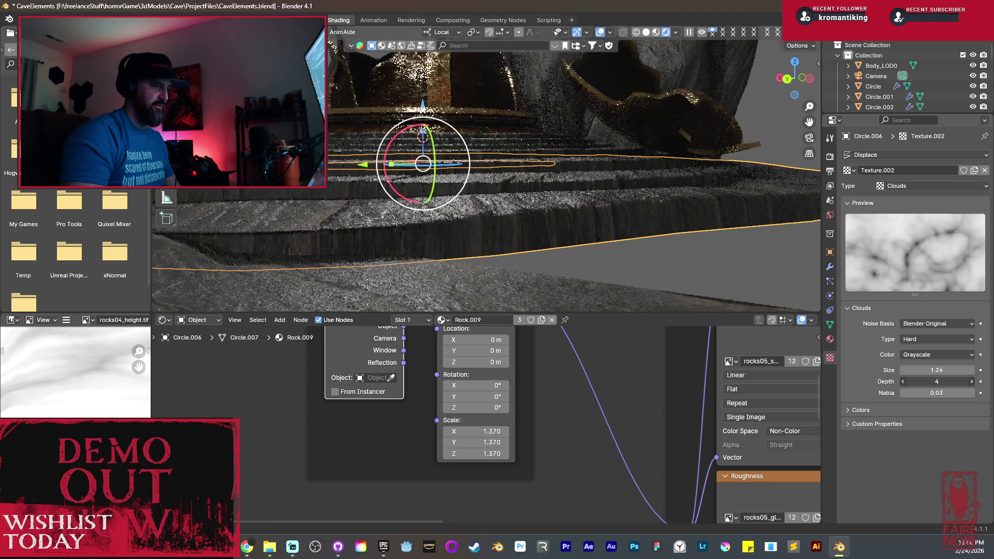
{"action": "mouse_move", "coordinate": [937, 382]}
{"action": "left_mouse_down"}
{"action": "mouse_move", "coordinate": [963, 381]}
{"action": "mouse_move", "coordinate": [911, 393]}
{"action": "mouse_move", "coordinate": [953, 393]}
{"action": "left_mouse_up"}
{"action": "scroll", "coordinate": [441, 220], "scroll_direction": "down", "scroll_amount": 5}
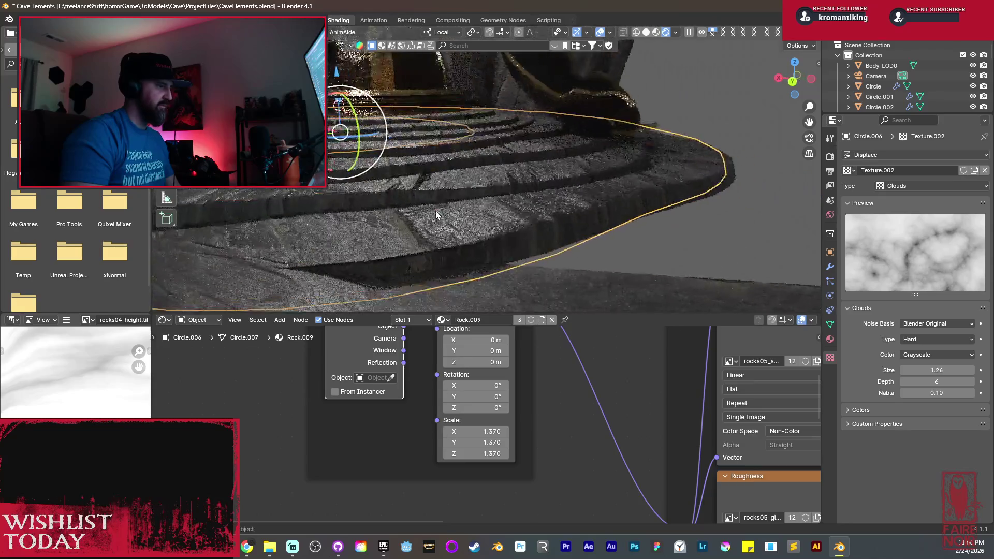
{"action": "mouse_move", "coordinate": [443, 222]}
{"action": "middle_mouse_down", "text": "shift"}
{"action": "mouse_move", "coordinate": [628, 262]}
{"action": "mouse_move", "coordinate": [613, 233]}
{"action": "middle_mouse_up", "text": "shift"}
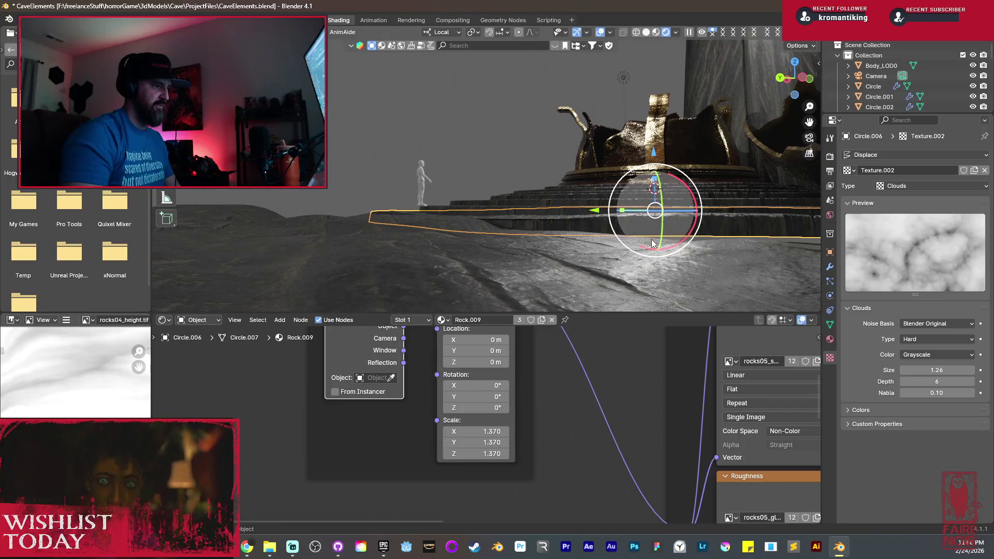
{"action": "left_click", "coordinate": [830, 267]}
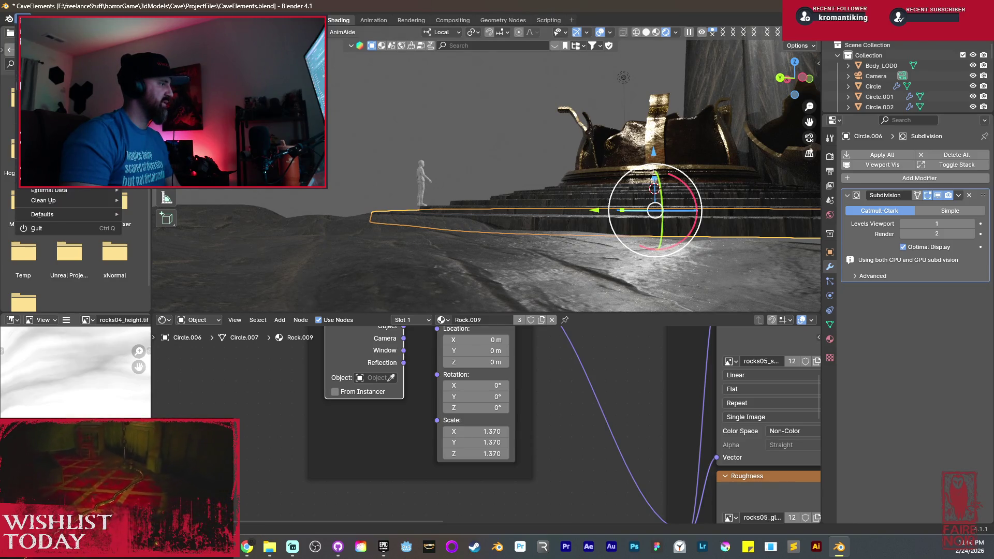
Save the scene, switch to Rendered shading, orbit around the platform and deselect everything.
{"action": "key", "text": "ctrl+s"}
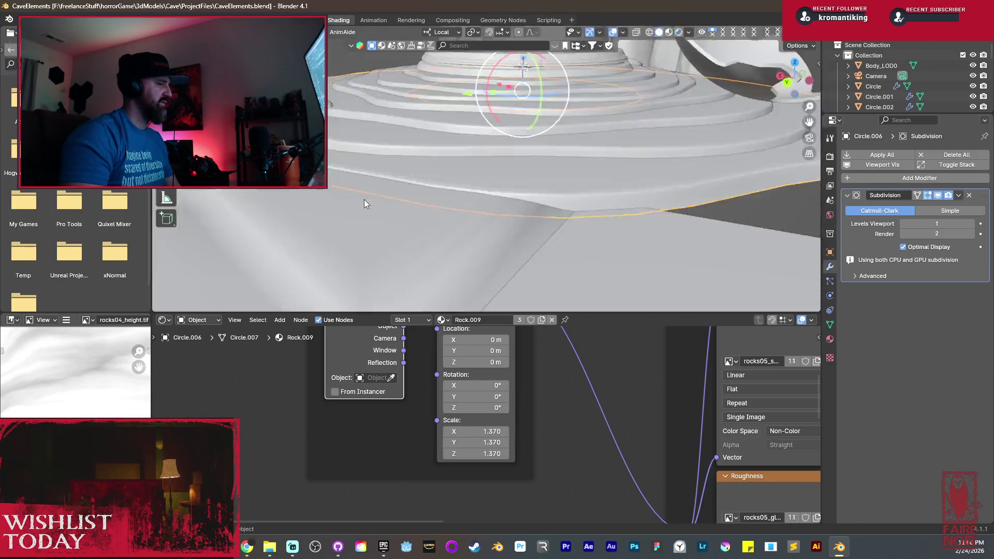
{"action": "middle_click_drag", "start_coordinate": [434, 178], "coordinate": [541, 123]}
{"action": "left_click", "coordinate": [679, 32]}
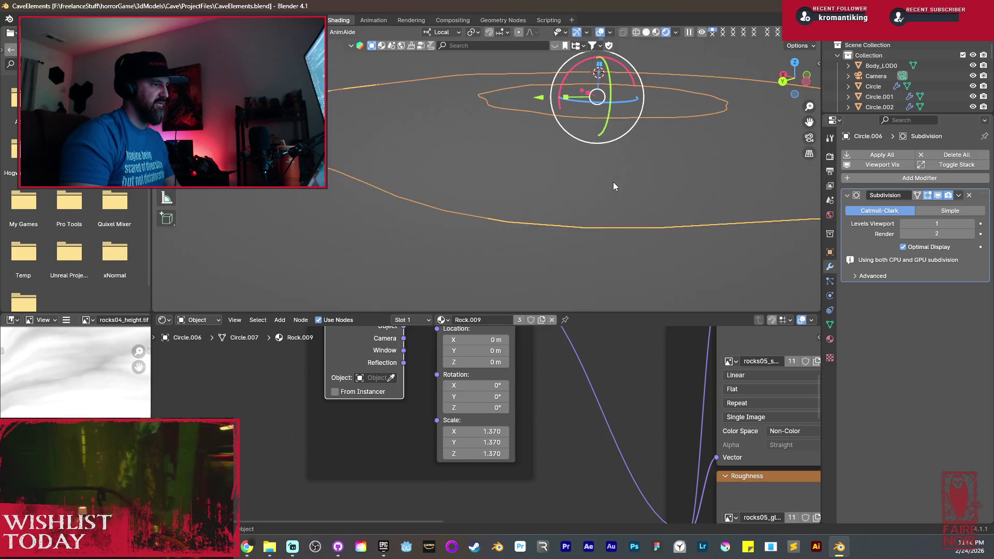
{"action": "scroll", "coordinate": [561, 182], "scroll_direction": "down", "scroll_amount": 6}
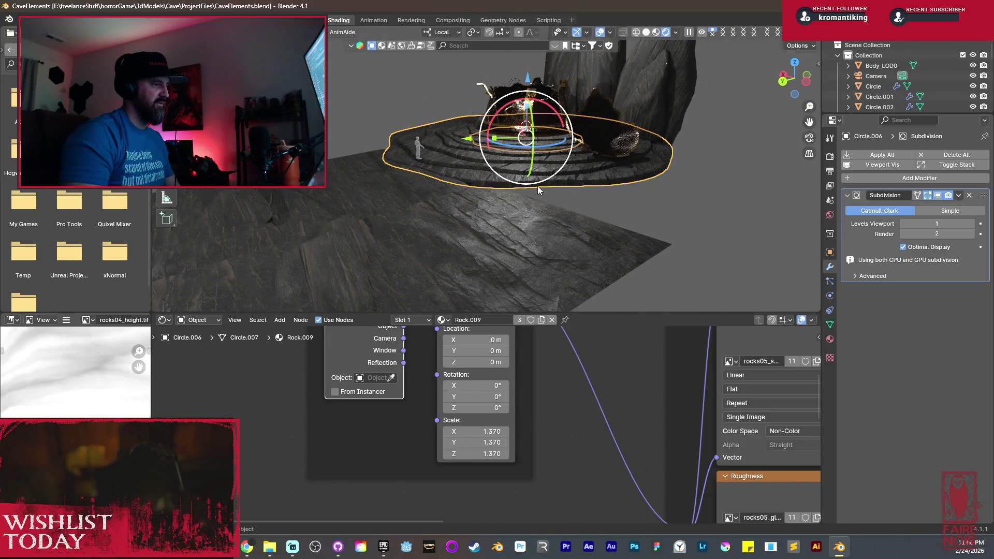
{"action": "middle_click_drag", "start_coordinate": [563, 223], "coordinate": [471, 212]}
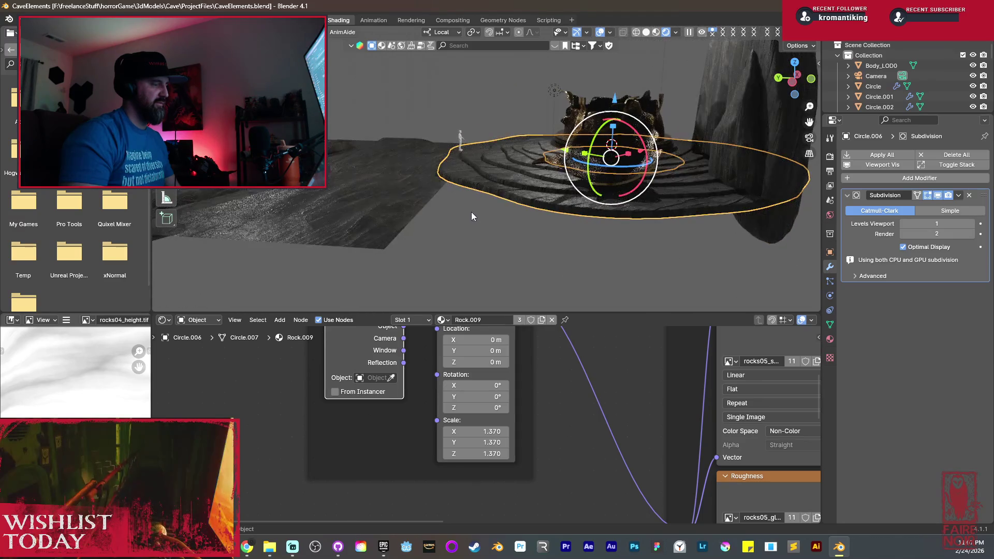
{"action": "mouse_move", "coordinate": [446, 179]}
{"action": "middle_mouse_down"}
{"action": "mouse_move", "coordinate": [476, 201]}
{"action": "mouse_move", "coordinate": [522, 188]}
{"action": "middle_mouse_up"}
{"action": "scroll", "coordinate": [522, 188], "scroll_direction": "up", "scroll_amount": 2}
{"action": "key", "text": "alt+a"}
{"action": "mouse_move", "coordinate": [487, 153]}
{"action": "middle_mouse_down"}
{"action": "mouse_move", "coordinate": [491, 222]}
{"action": "mouse_move", "coordinate": [518, 181]}
{"action": "middle_mouse_up"}
Select the altar rings and reset the rock texture's mapping location offsets to 0.
{"action": "left_click", "coordinate": [511, 184]}
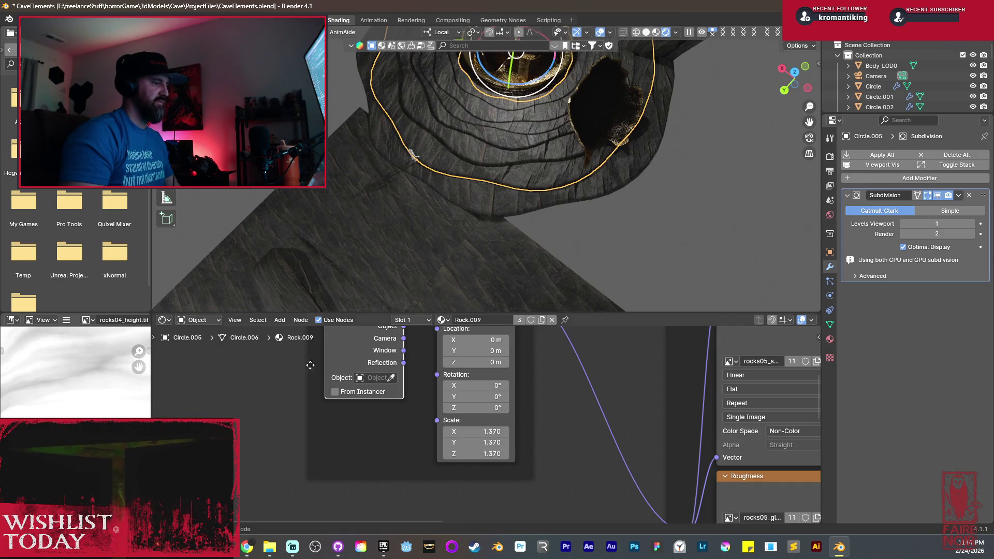
{"action": "left_click_drag", "start_coordinate": [477, 407], "coordinate": [543, 408]}
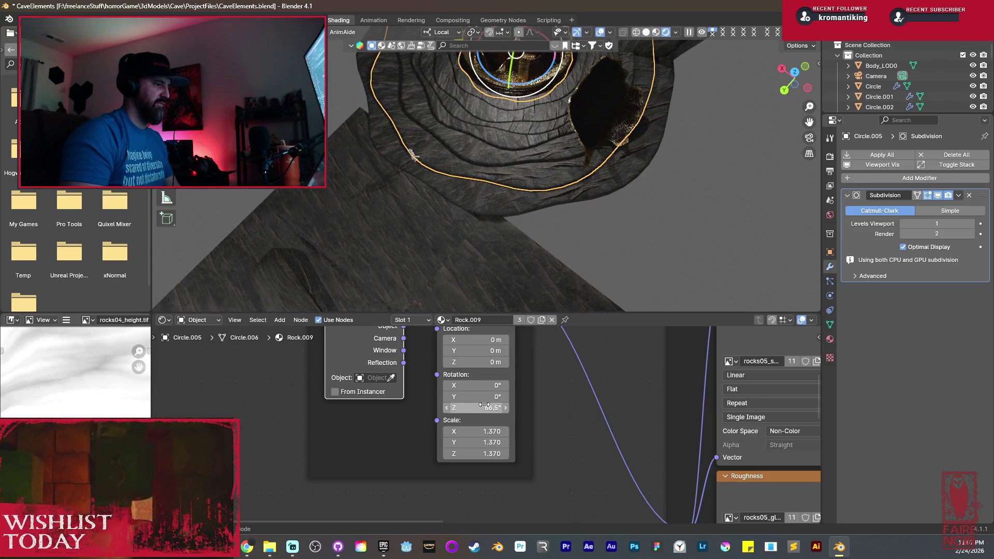
{"action": "left_click", "coordinate": [509, 159]}
{"action": "left_click", "coordinate": [503, 146]}
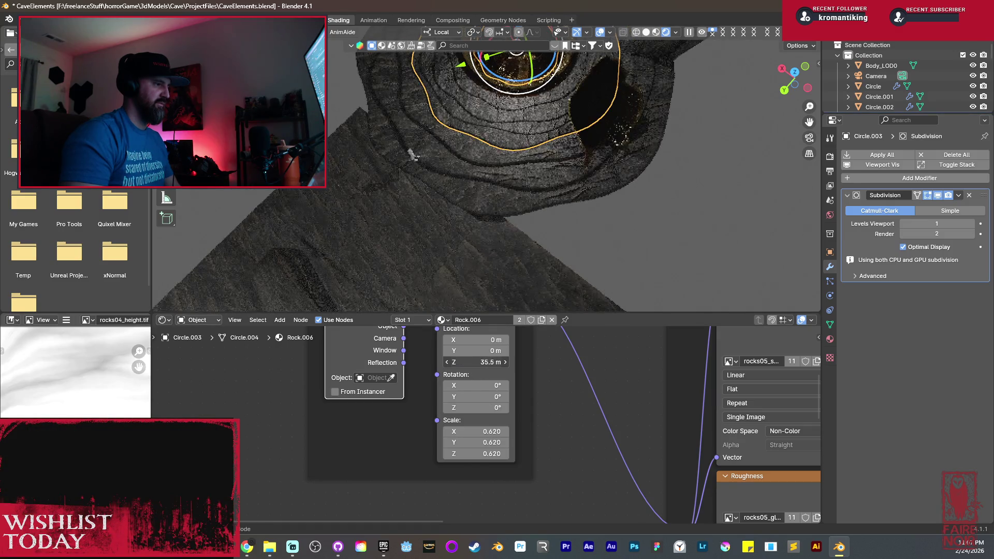
{"action": "left_click", "coordinate": [476, 362]}
{"action": "type", "text": "0"}
{"action": "key", "text": "Return"}
{"action": "mouse_move", "coordinate": [476, 351]}
{"action": "left_mouse_down"}
{"action": "mouse_move", "coordinate": [523, 351]}
{"action": "mouse_move", "coordinate": [483, 340]}
{"action": "mouse_move", "coordinate": [508, 340]}
{"action": "left_mouse_up"}
{"action": "key", "text": "ctrl+z"}
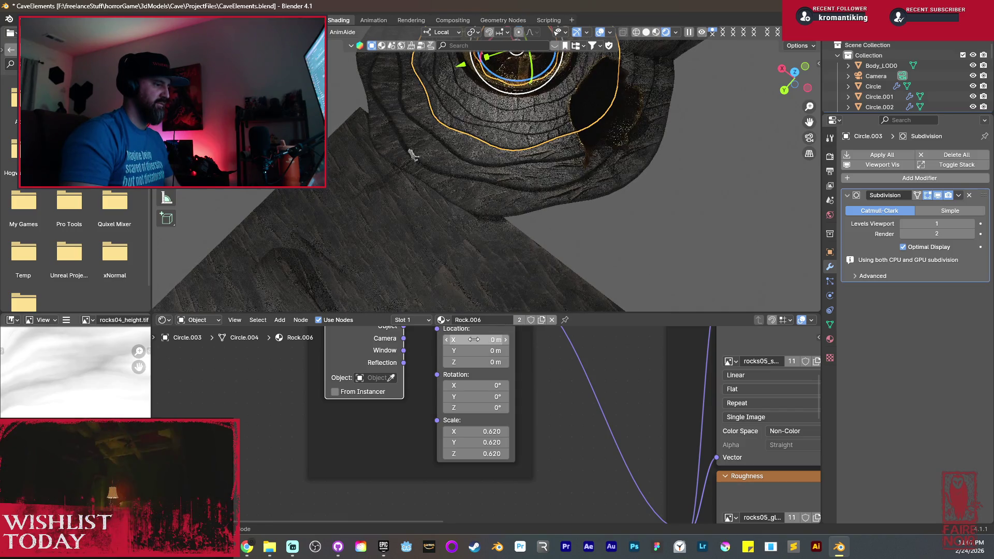
{"action": "key", "text": "ctrl+z"}
Try tilting and stretching the rock texture, then revert to zero rotation and uniform 0.620 scale.
{"action": "left_click_drag", "start_coordinate": [475, 385], "coordinate": [505, 385]}
{"action": "mouse_move", "coordinate": [477, 442]}
{"action": "left_mouse_down"}
{"action": "mouse_move", "coordinate": [497, 442]}
{"action": "mouse_move", "coordinate": [487, 443]}
{"action": "left_mouse_up"}
{"action": "key", "text": "ctrl+z"}
{"action": "scroll", "coordinate": [545, 154], "scroll_direction": "up", "scroll_amount": 3}
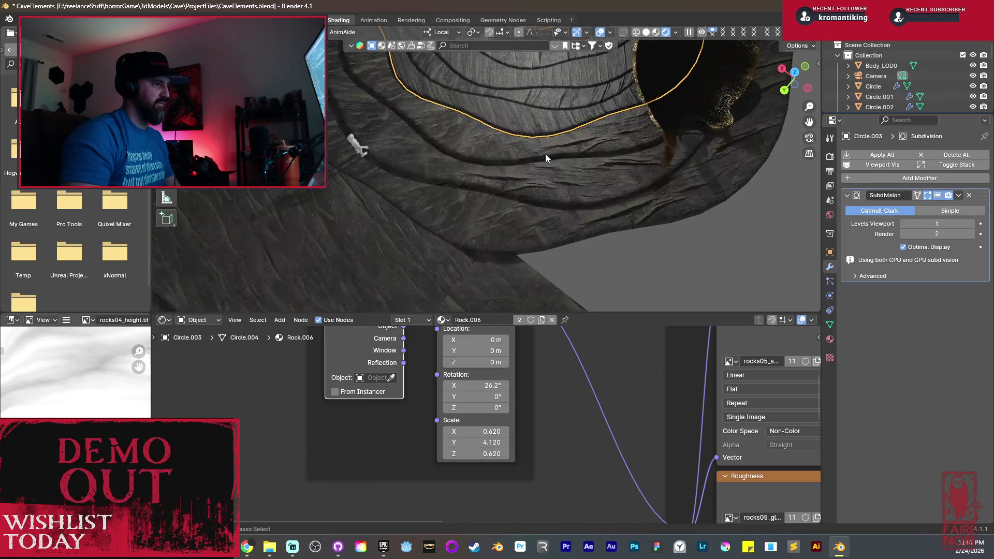
{"action": "scroll", "coordinate": [542, 195], "scroll_direction": "up", "scroll_amount": 2}
{"action": "scroll", "coordinate": [542, 195], "scroll_direction": "up", "scroll_amount": 3}
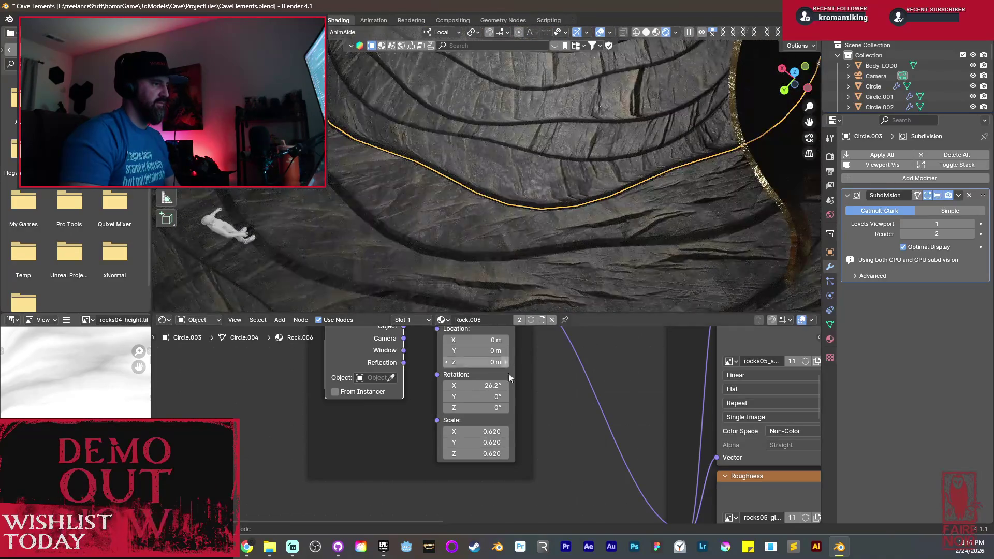
{"action": "mouse_move", "coordinate": [486, 431]}
{"action": "left_mouse_down"}
{"action": "mouse_move", "coordinate": [500, 431]}
{"action": "mouse_move", "coordinate": [486, 431]}
{"action": "left_mouse_up"}
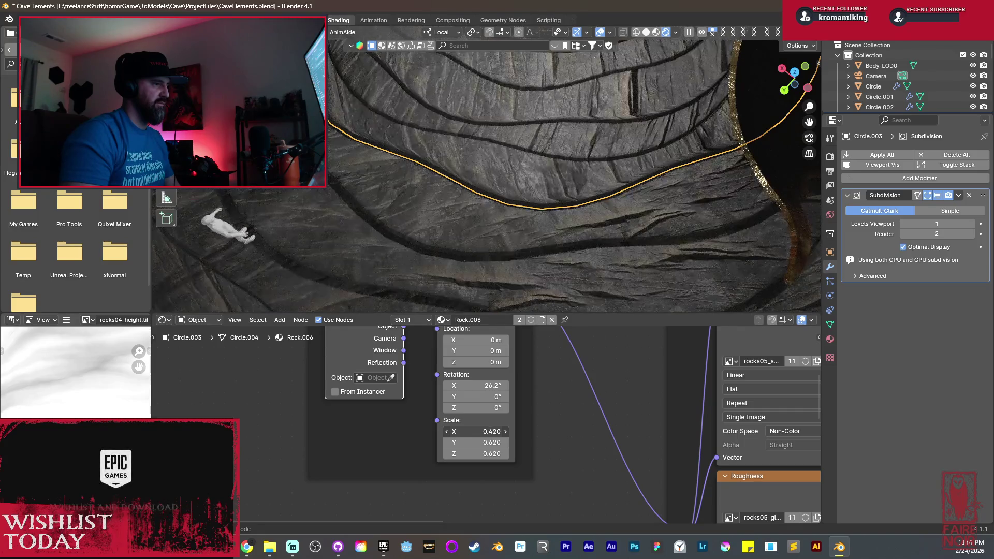
{"action": "mouse_move", "coordinate": [576, 157]}
{"action": "middle_mouse_down"}
{"action": "mouse_move", "coordinate": [533, 259]}
{"action": "mouse_move", "coordinate": [545, 178]}
{"action": "mouse_move", "coordinate": [642, 228]}
{"action": "mouse_move", "coordinate": [595, 245]}
{"action": "mouse_move", "coordinate": [626, 268]}
{"action": "mouse_move", "coordinate": [586, 231]}
{"action": "middle_mouse_up"}
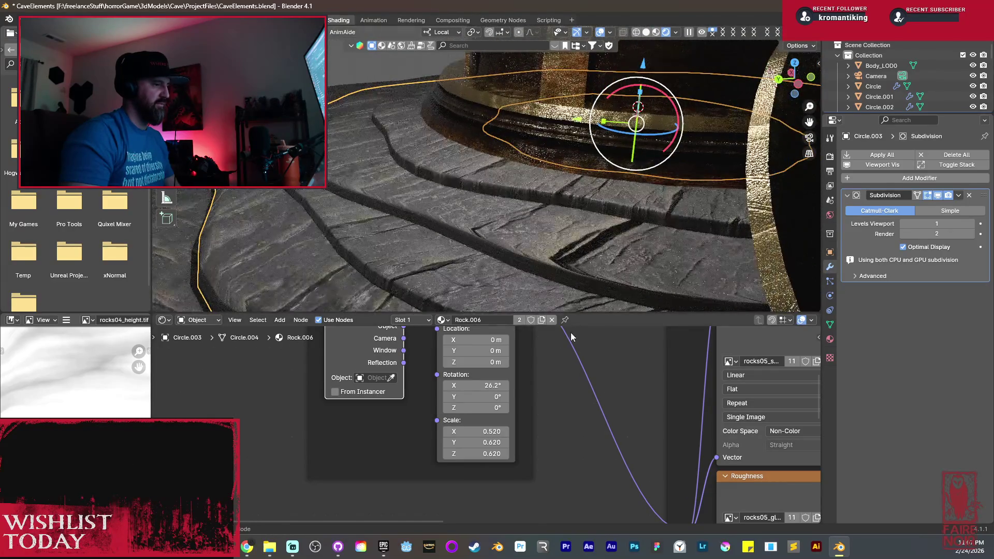
{"action": "key", "text": "ctrl+z"}
{"action": "key", "text": "ctrl+z"}
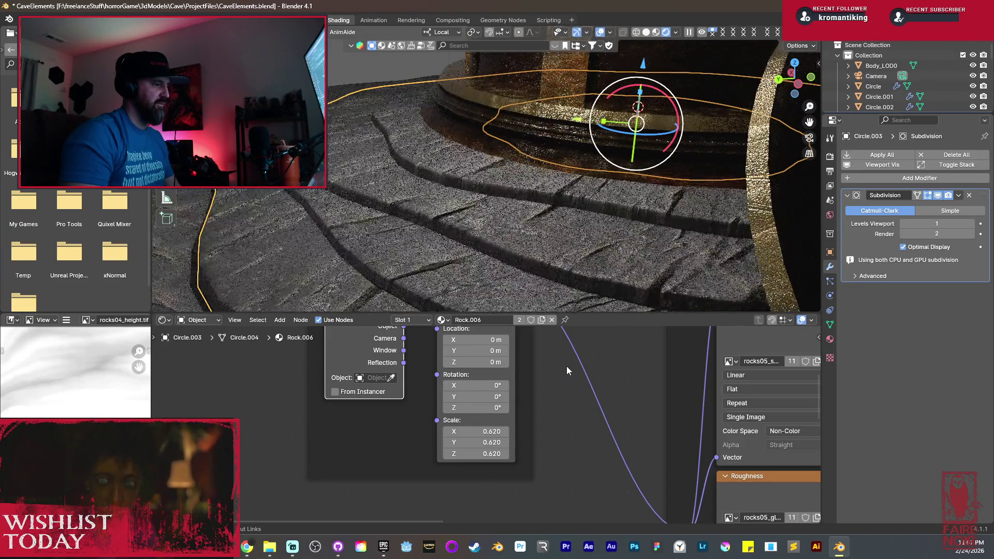
{"action": "mouse_move", "coordinate": [539, 269]}
{"action": "middle_mouse_down"}
{"action": "mouse_move", "coordinate": [396, 222]}
{"action": "mouse_move", "coordinate": [414, 228]}
{"action": "mouse_move", "coordinate": [441, 164]}
{"action": "mouse_move", "coordinate": [394, 170]}
{"action": "mouse_move", "coordinate": [450, 176]}
{"action": "mouse_move", "coordinate": [493, 239]}
{"action": "mouse_move", "coordinate": [515, 231]}
{"action": "mouse_move", "coordinate": [498, 166]}
{"action": "mouse_move", "coordinate": [430, 154]}
{"action": "middle_mouse_up"}
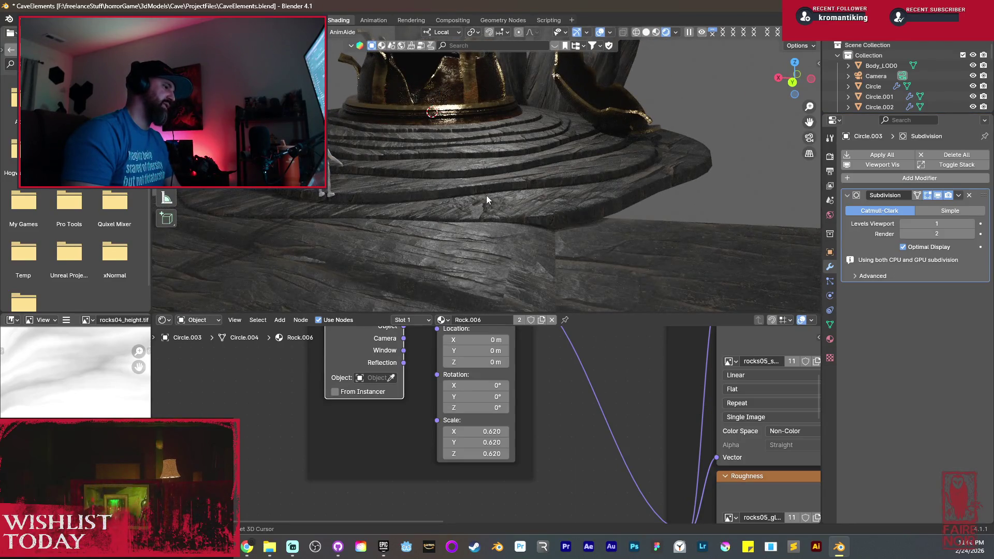
Orbit around the pot and stepped platform, then bring up the Add menu for mesh primitives.
{"action": "scroll", "coordinate": [588, 204], "scroll_direction": "down", "scroll_amount": 5}
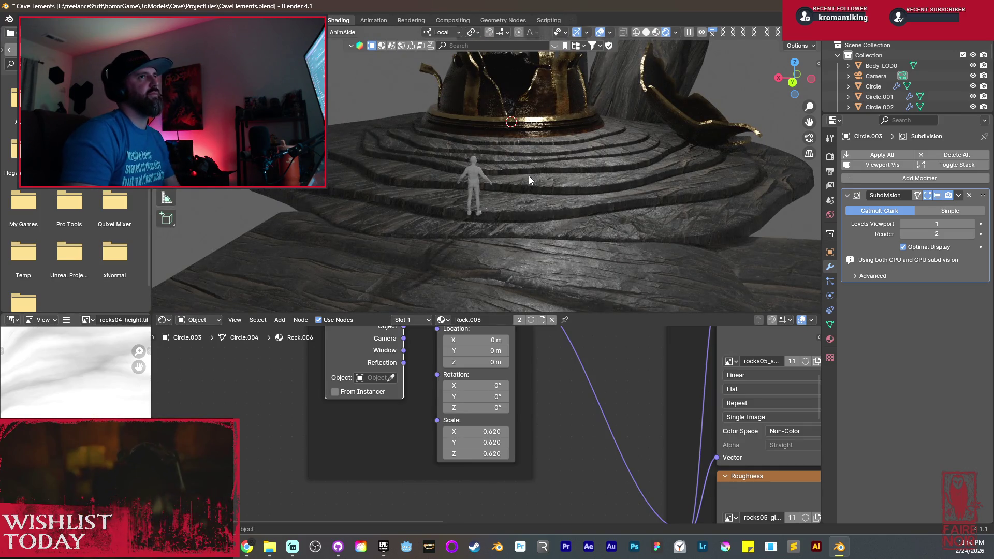
{"action": "mouse_move", "coordinate": [569, 129]}
{"action": "middle_mouse_down"}
{"action": "mouse_move", "coordinate": [555, 209]}
{"action": "mouse_move", "coordinate": [695, 189]}
{"action": "mouse_move", "coordinate": [635, 173]}
{"action": "mouse_move", "coordinate": [512, 250]}
{"action": "middle_mouse_up"}
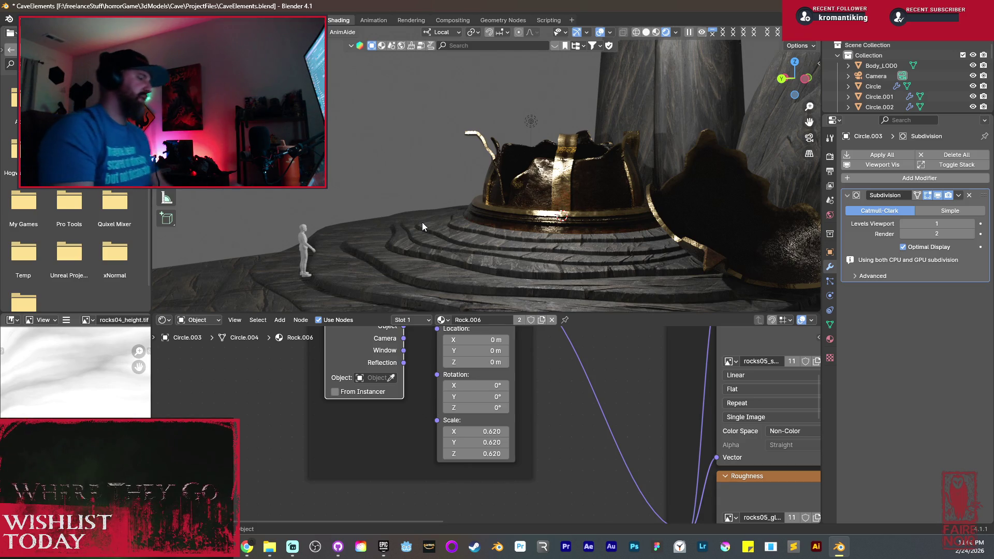
{"action": "mouse_move", "coordinate": [434, 224]}
{"action": "middle_mouse_down"}
{"action": "mouse_move", "coordinate": [516, 266]}
{"action": "mouse_move", "coordinate": [510, 254]}
{"action": "middle_mouse_up"}
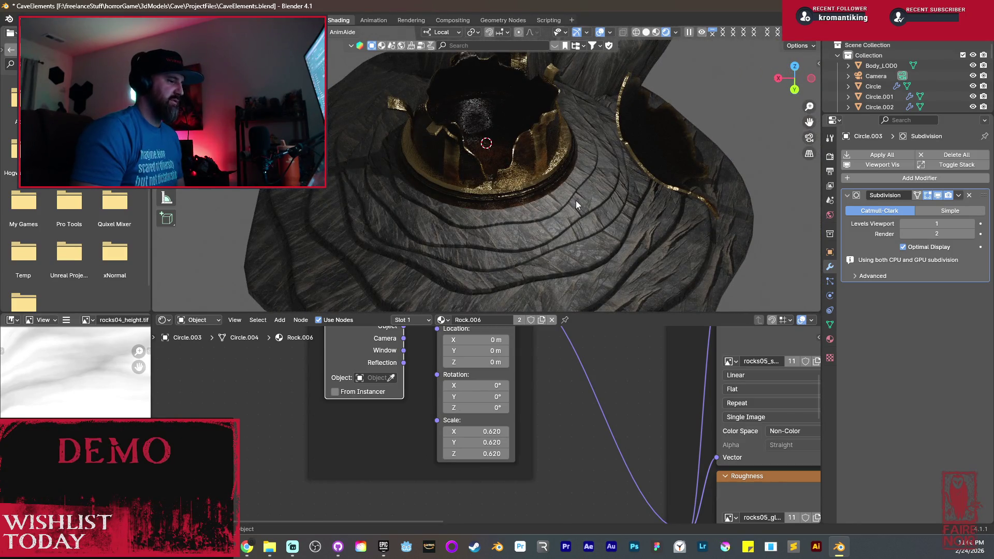
{"action": "middle_click_drag", "start_coordinate": [574, 179], "coordinate": [536, 154], "text": "shift"}
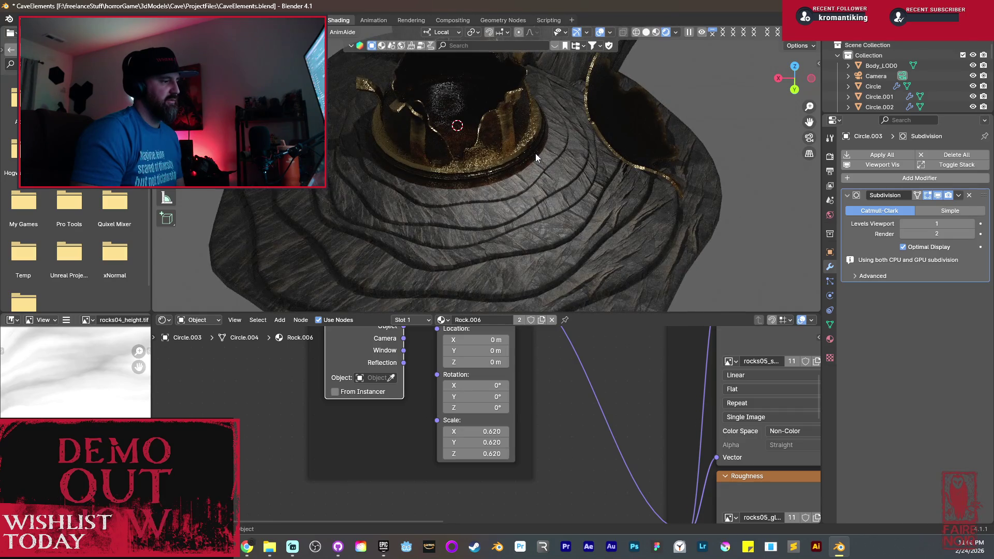
{"action": "middle_click_drag", "start_coordinate": [579, 191], "coordinate": [546, 136]}
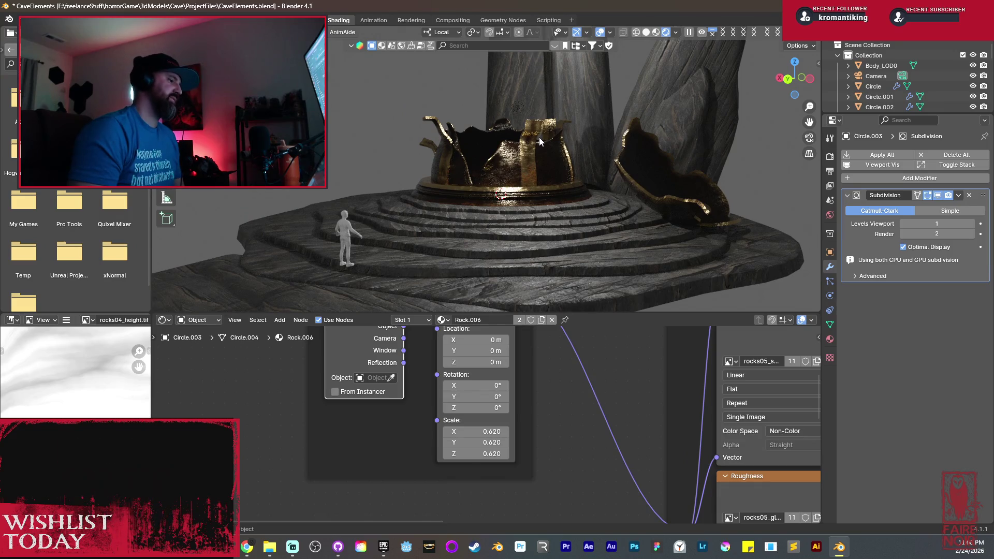
{"action": "mouse_move", "coordinate": [516, 210]}
{"action": "middle_mouse_down"}
{"action": "mouse_move", "coordinate": [552, 214]}
{"action": "mouse_move", "coordinate": [533, 229]}
{"action": "middle_mouse_up"}
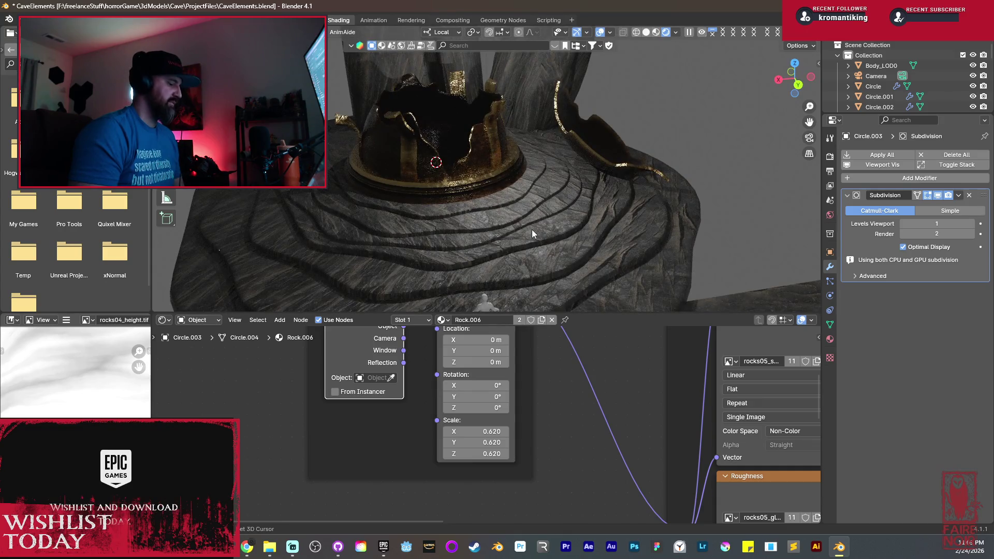
{"action": "key", "text": "shift+a"}
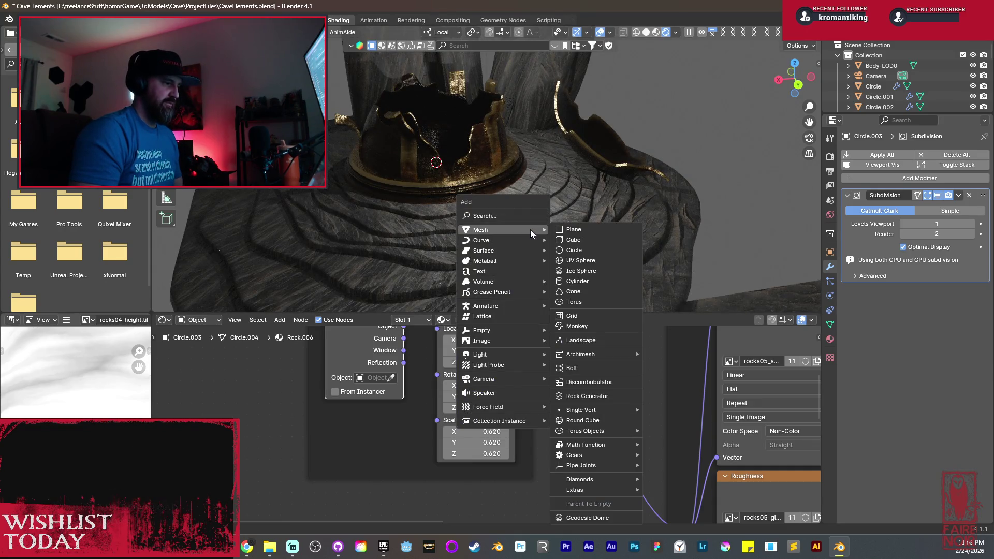
Add a cylinder and move it along Y onto the altar steps.
{"action": "left_click", "coordinate": [586, 279]}
{"action": "mouse_move", "coordinate": [581, 259]}
{"action": "middle_mouse_down"}
{"action": "mouse_move", "coordinate": [501, 195]}
{"action": "mouse_move", "coordinate": [575, 199]}
{"action": "middle_mouse_up"}
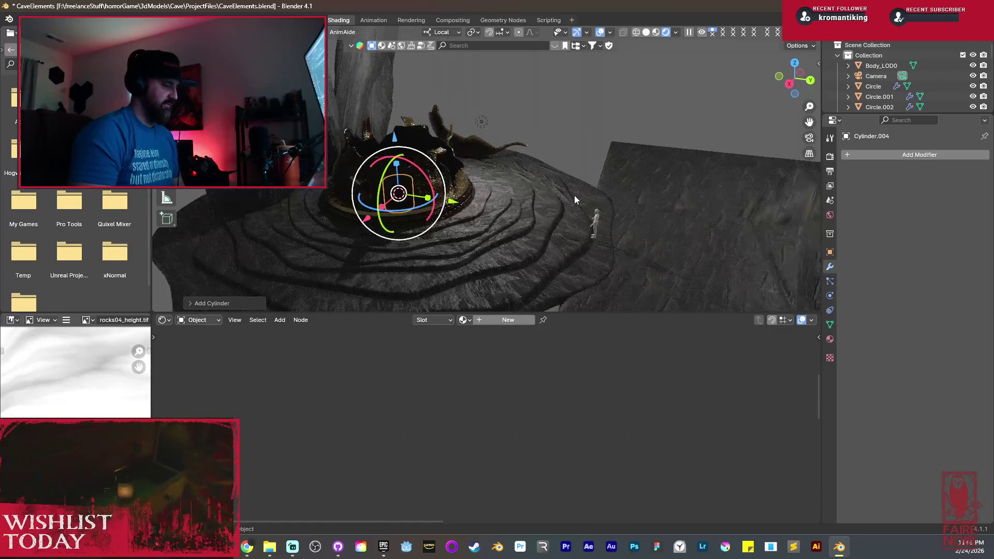
{"action": "key", "text": "g"}
{"action": "key", "text": "y"}
{"action": "left_click", "coordinate": [636, 239]}
{"action": "middle_click_drag", "start_coordinate": [636, 239], "coordinate": [627, 207]}
Scale the cylinder down in Edit Mode and view it from the side in wireframe.
{"action": "key", "text": "Tab"}
{"action": "scroll", "coordinate": [627, 207], "scroll_direction": "down", "scroll_amount": 2}
{"action": "key", "text": "s"}
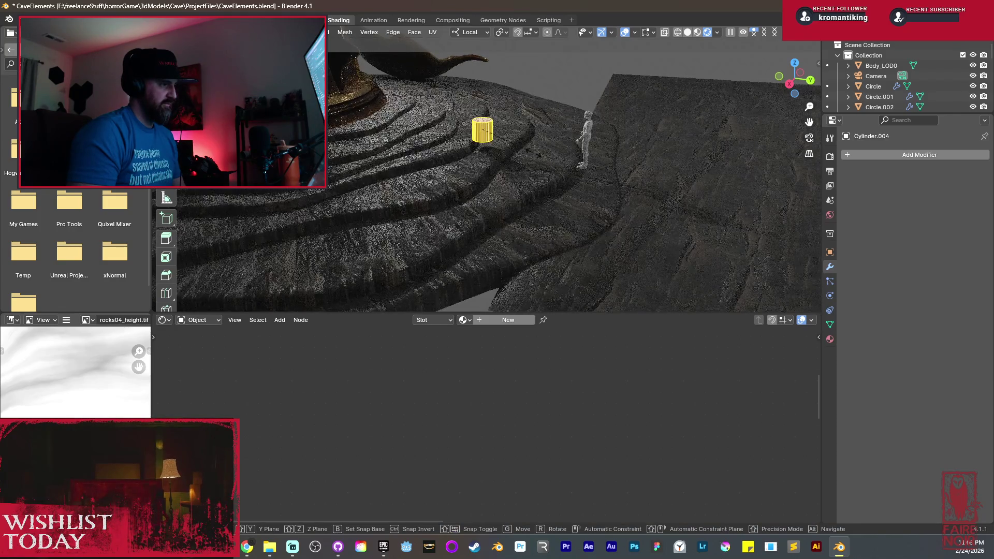
{"action": "left_click", "coordinate": [508, 152]}
{"action": "key", "text": "KP_3"}
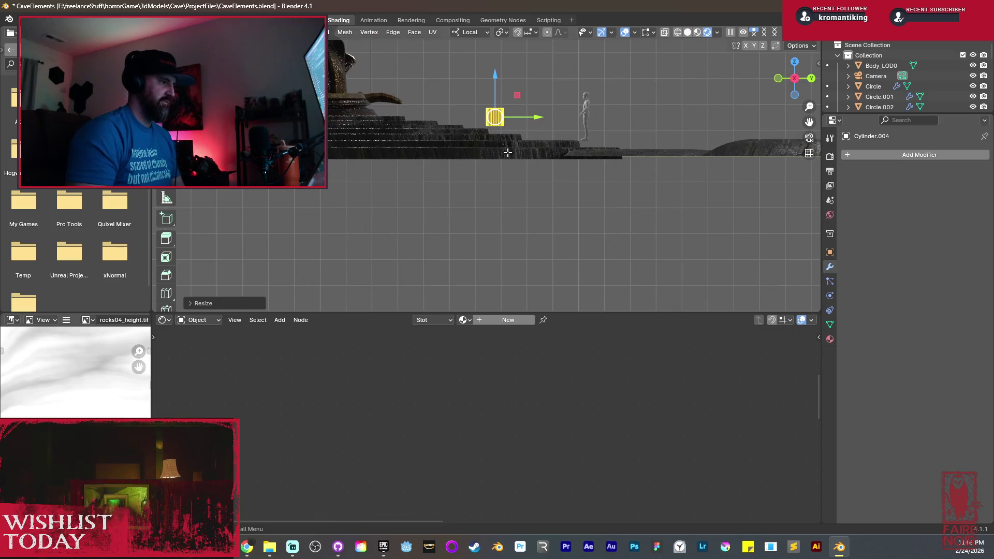
{"action": "middle_click_drag", "start_coordinate": [508, 138], "coordinate": [515, 200], "text": "shift"}
{"action": "key", "text": "shift+z"}
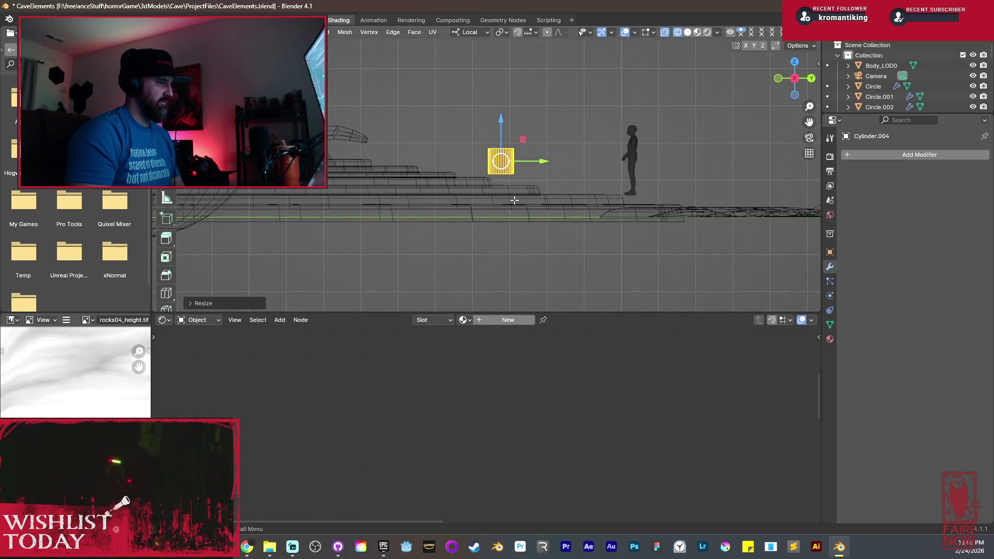
Extrude the cylinder's top ring upward, then shift, tilt and resize it into a first tube section.
{"action": "key", "text": "Tab"}
{"action": "scroll", "coordinate": [515, 163], "scroll_direction": "up", "scroll_amount": 4}
{"action": "key", "text": "Tab"}
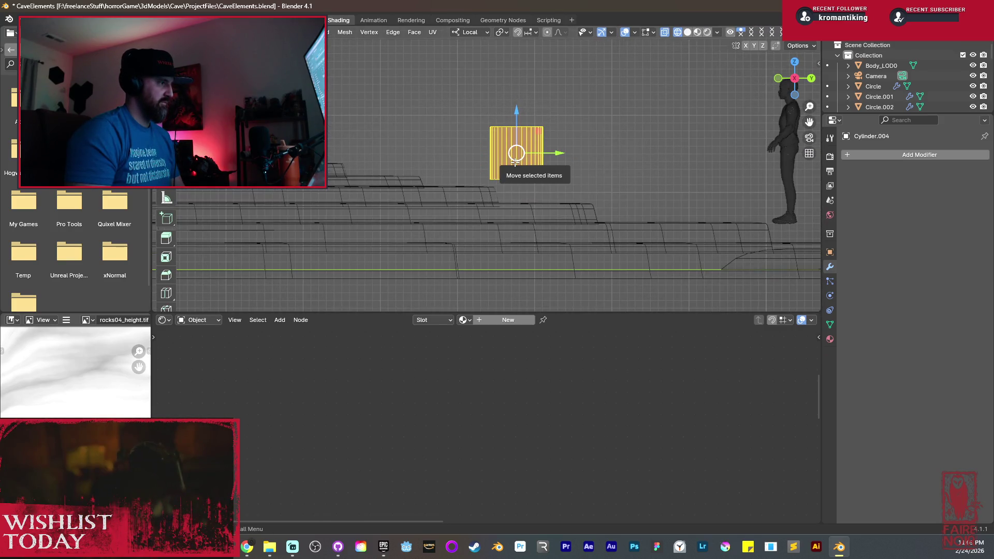
{"action": "left_click_drag", "start_coordinate": [474, 104], "coordinate": [561, 134]}
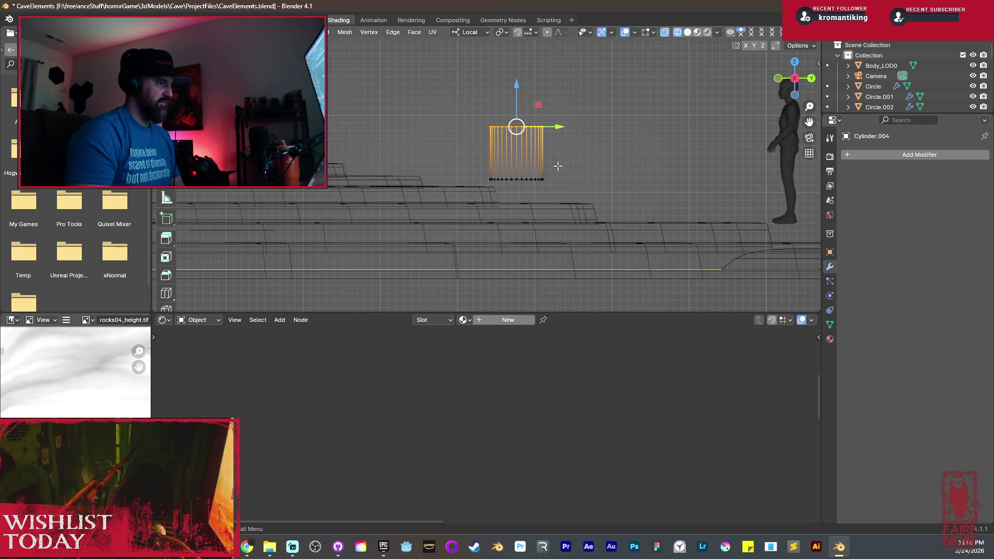
{"action": "key", "text": "e"}
{"action": "left_click", "coordinate": [531, 87]}
{"action": "middle_click_drag", "start_coordinate": [532, 88], "coordinate": [544, 143], "text": "shift"}
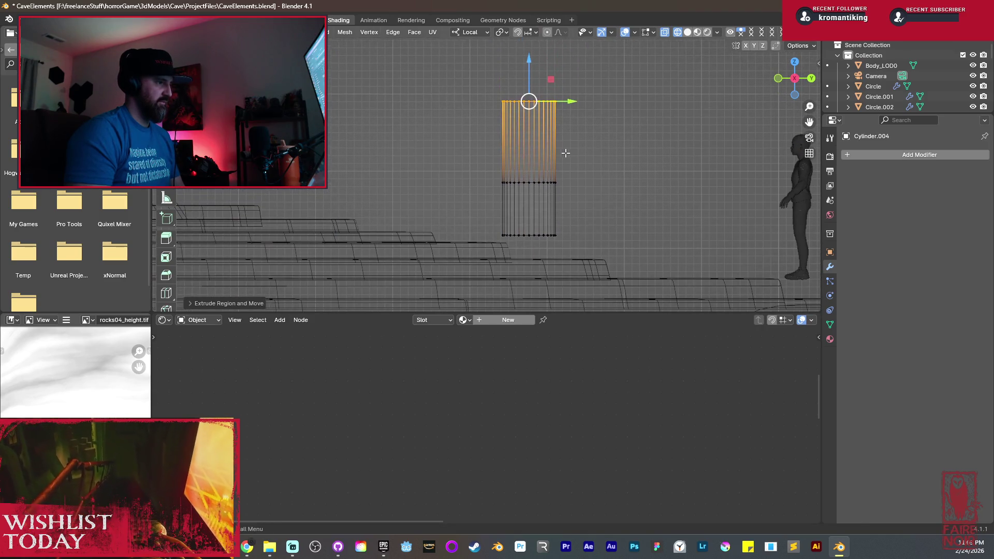
{"action": "key", "text": "g"}
{"action": "left_click", "coordinate": [555, 151]}
{"action": "key", "text": "r"}
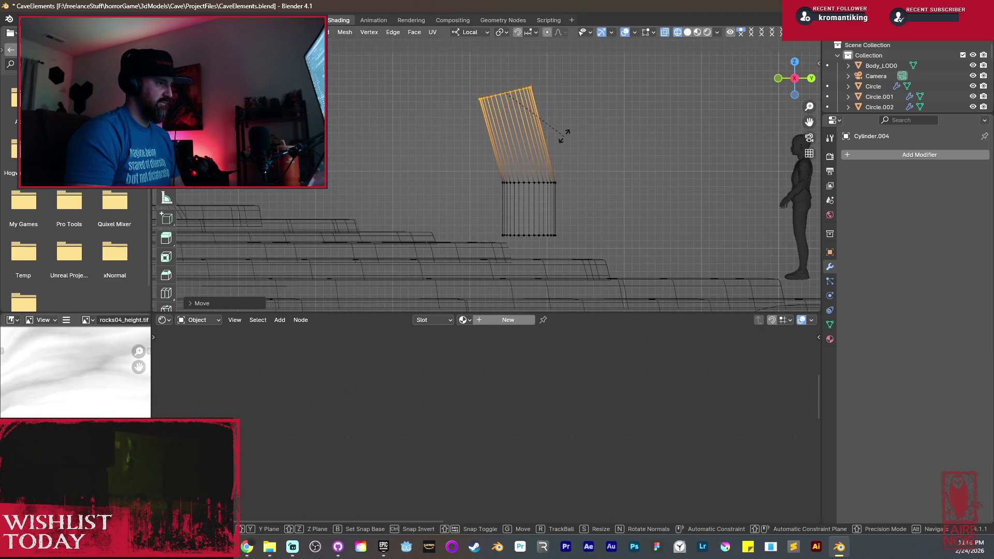
{"action": "left_click", "coordinate": [566, 131]}
{"action": "key", "text": "r"}
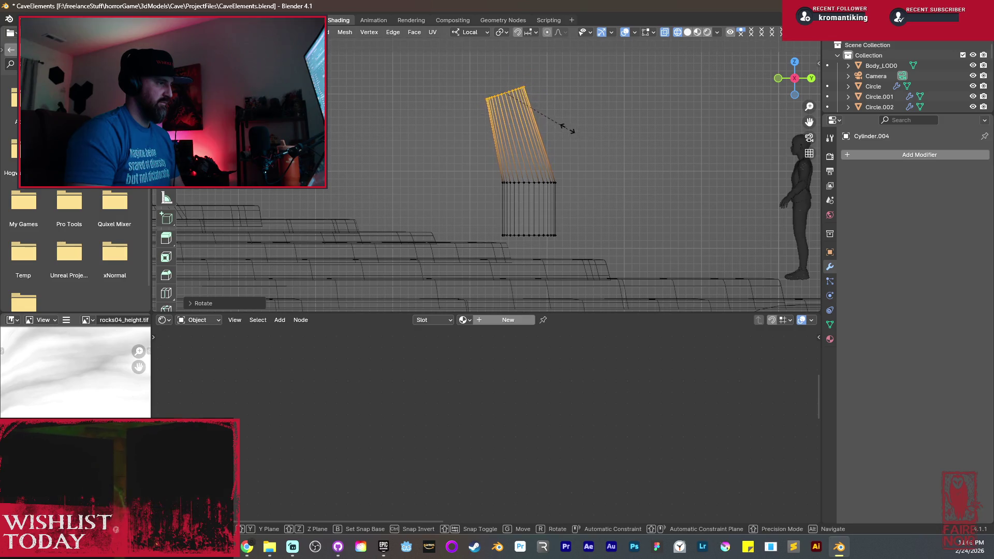
{"action": "left_click", "coordinate": [562, 123]}
Add a second raised segment and tilt its top ring to bend the horn.
{"action": "key", "text": "s"}
{"action": "left_click", "coordinate": [594, 153]}
{"action": "key", "text": "g"}
{"action": "key", "text": "z"}
{"action": "key", "text": "z"}
{"action": "left_click", "coordinate": [570, 128]}
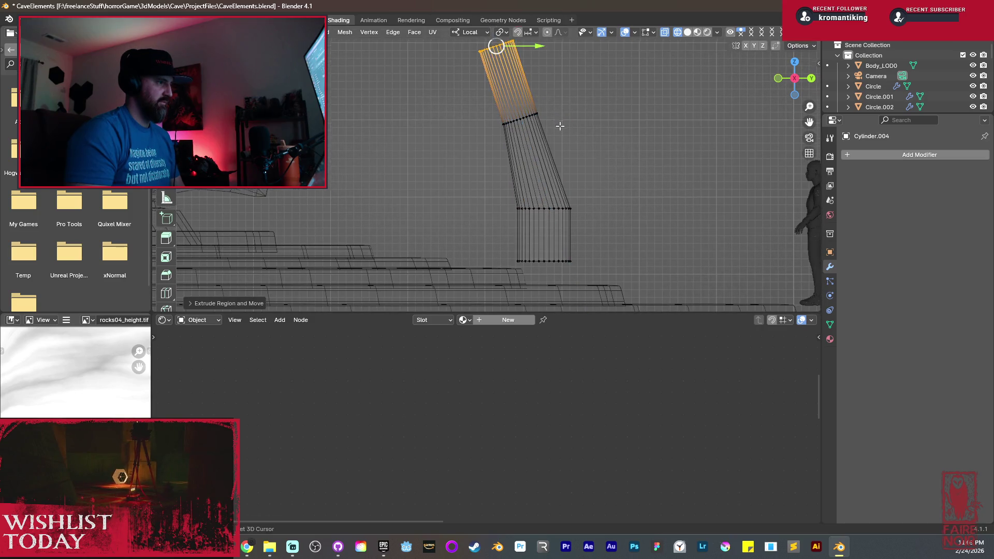
{"action": "middle_click_drag", "start_coordinate": [572, 130], "coordinate": [580, 154], "text": "shift"}
{"action": "key", "text": "g"}
{"action": "key", "text": "r"}
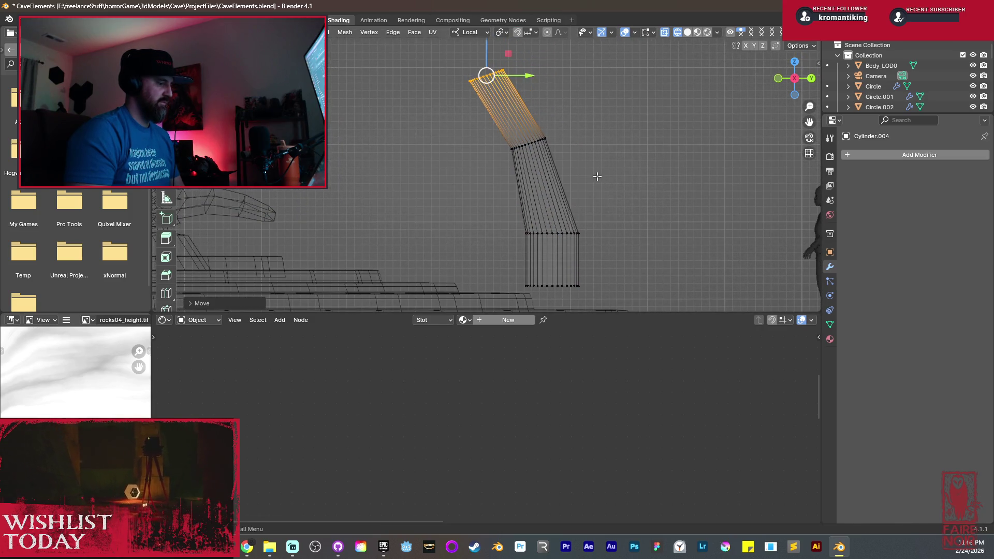
{"action": "left_click", "coordinate": [595, 122]}
{"action": "key", "text": "r"}
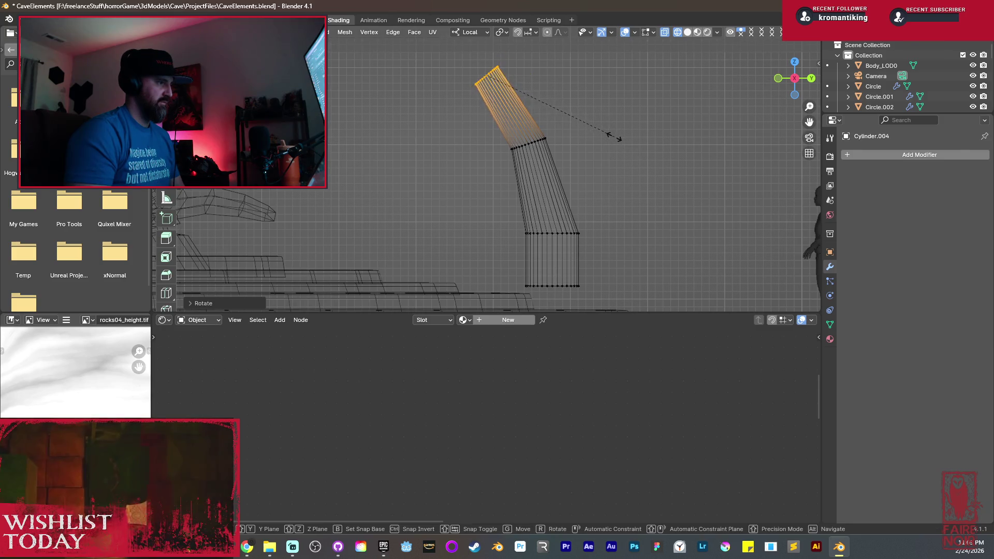
{"action": "left_click", "coordinate": [604, 133]}
Extrude a third horn segment, moving, tilting and tapering its top ring.
{"action": "key", "text": "e"}
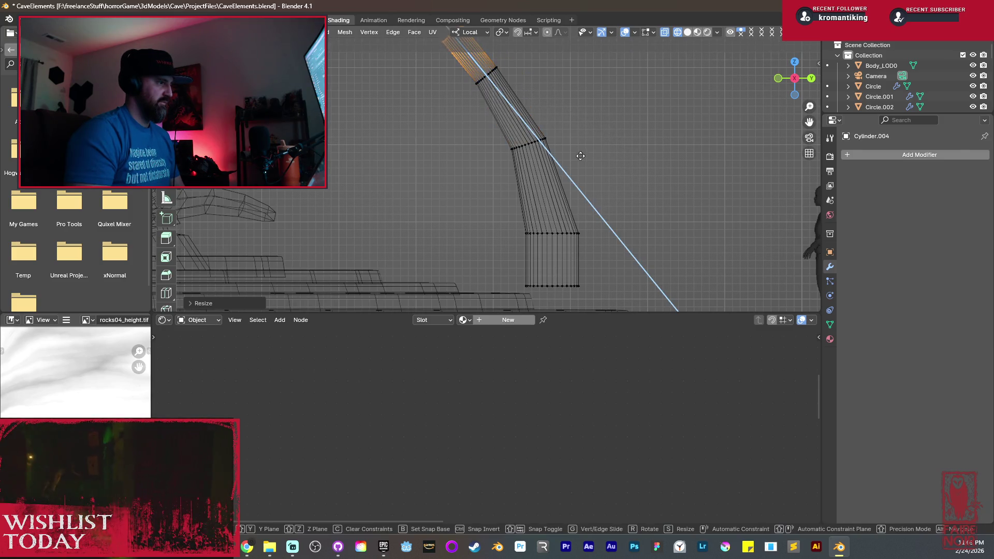
{"action": "left_click", "coordinate": [562, 148]}
{"action": "middle_click_drag", "start_coordinate": [563, 148], "coordinate": [602, 183]}
{"action": "key", "text": "g"}
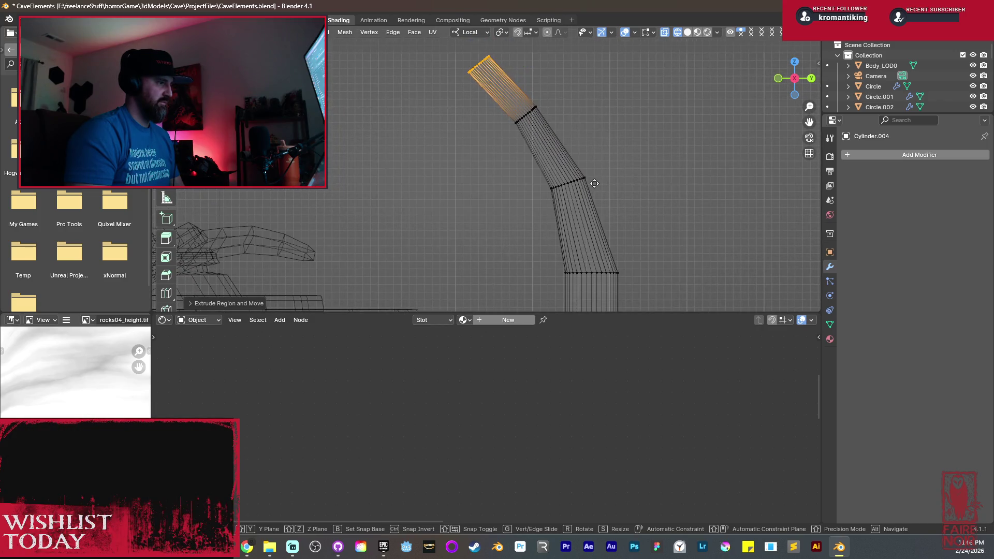
{"action": "left_click", "coordinate": [596, 193]}
{"action": "key", "text": "r"}
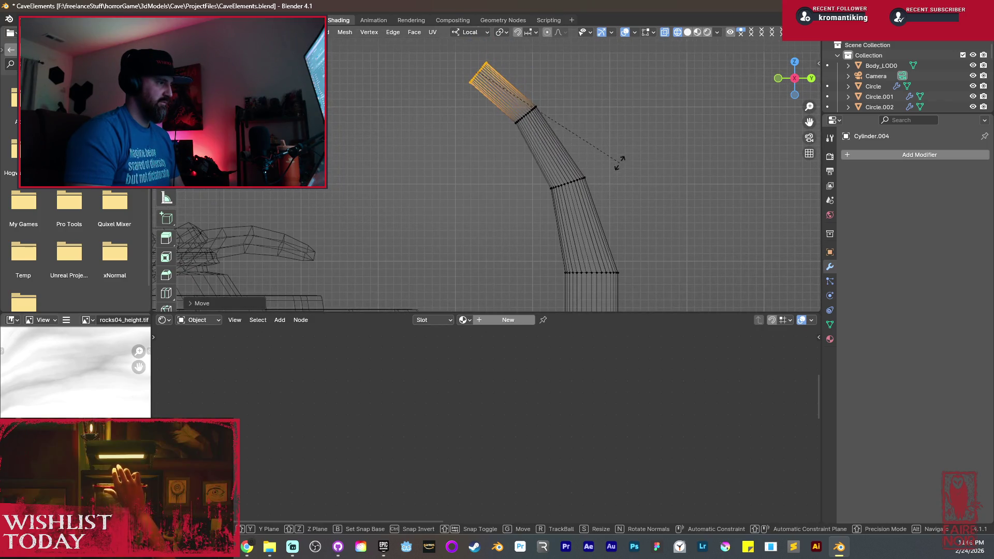
{"action": "left_click", "coordinate": [617, 145]}
{"action": "key", "text": "s"}
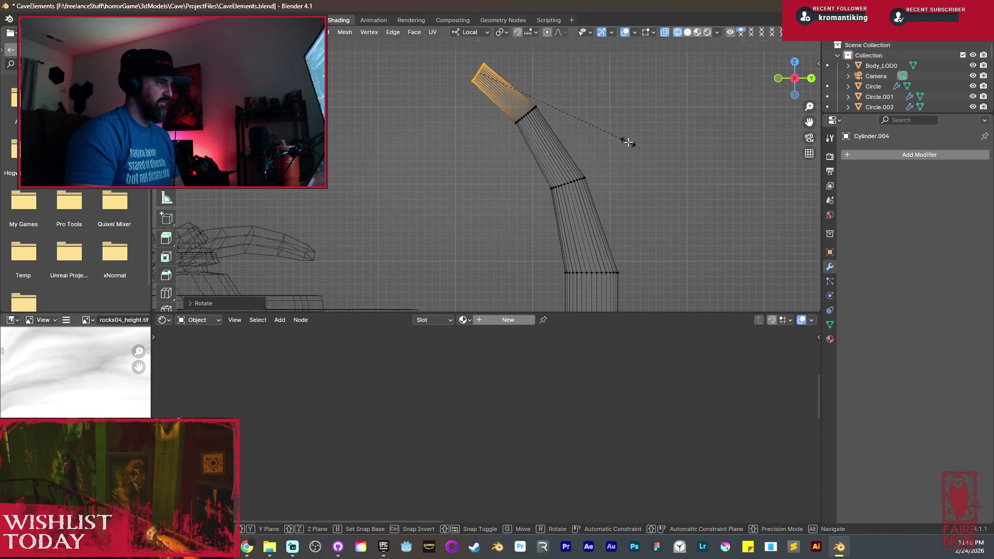
{"action": "left_click", "coordinate": [628, 142]}
Select the edge loops at the tube's bends and begin bevelling them.
{"action": "mouse_move", "coordinate": [637, 216]}
{"action": "middle_mouse_down"}
{"action": "mouse_move", "coordinate": [622, 149]}
{"action": "mouse_move", "coordinate": [542, 90]}
{"action": "middle_mouse_up"}
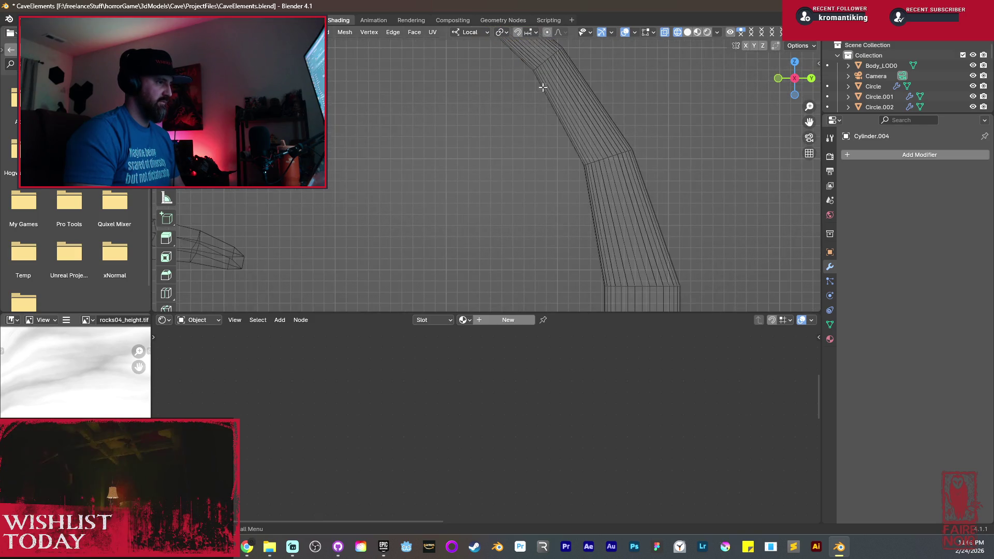
{"action": "left_click", "coordinate": [618, 159], "text": "alt"}
{"action": "middle_click_drag", "start_coordinate": [620, 158], "coordinate": [620, 154]}
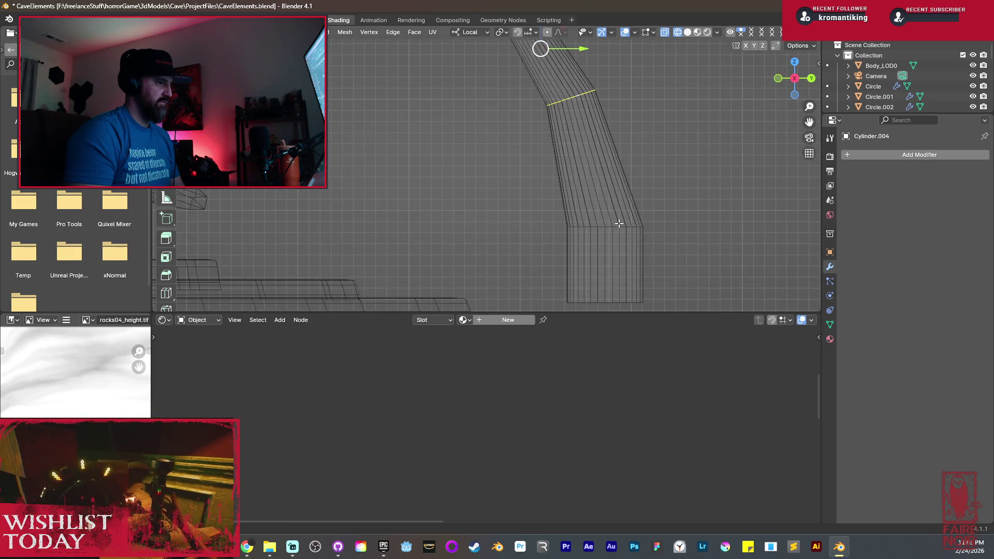
{"action": "key", "text": "ctrl+b"}
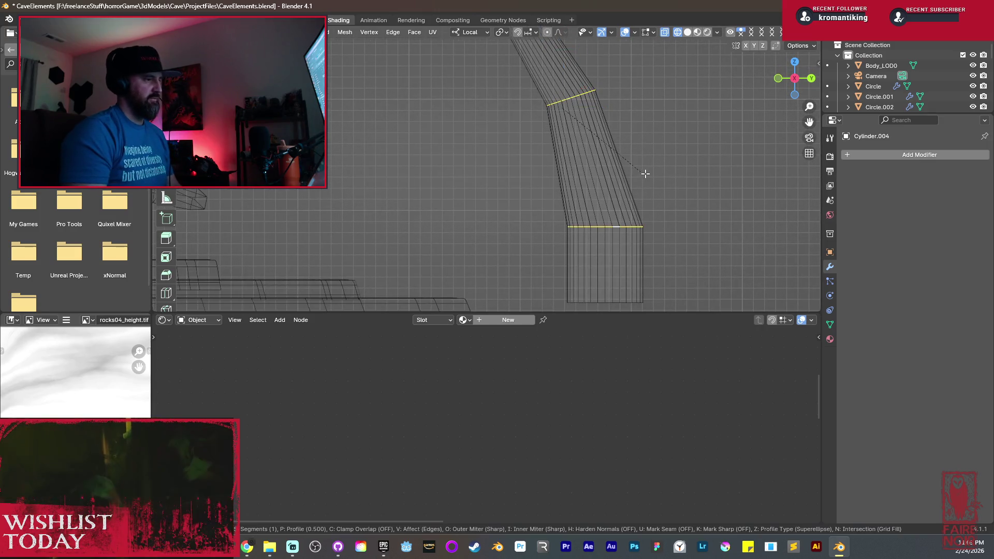
Finish the four-segment bevel on the tube's bend loops and switch to rendered shading.
{"action": "scroll", "coordinate": [673, 186], "scroll_direction": "up", "scroll_amount": 3}
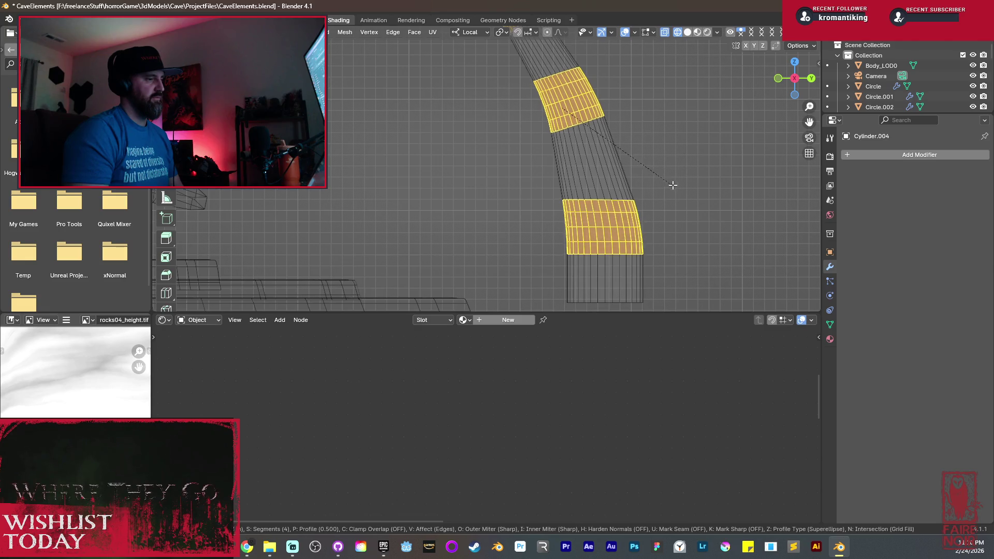
{"action": "left_click", "coordinate": [678, 188]}
{"action": "key", "text": "Tab"}
{"action": "scroll", "coordinate": [630, 171], "scroll_direction": "down", "scroll_amount": 3}
{"action": "key", "text": "a"}
{"action": "left_click", "coordinate": [600, 182]}
{"action": "mouse_move", "coordinate": [600, 182]}
{"action": "middle_mouse_down"}
{"action": "mouse_move", "coordinate": [537, 197]}
{"action": "mouse_move", "coordinate": [502, 189]}
{"action": "mouse_move", "coordinate": [520, 193]}
{"action": "mouse_move", "coordinate": [546, 178]}
{"action": "mouse_move", "coordinate": [533, 171]}
{"action": "middle_mouse_up"}
{"action": "key", "text": "z"}
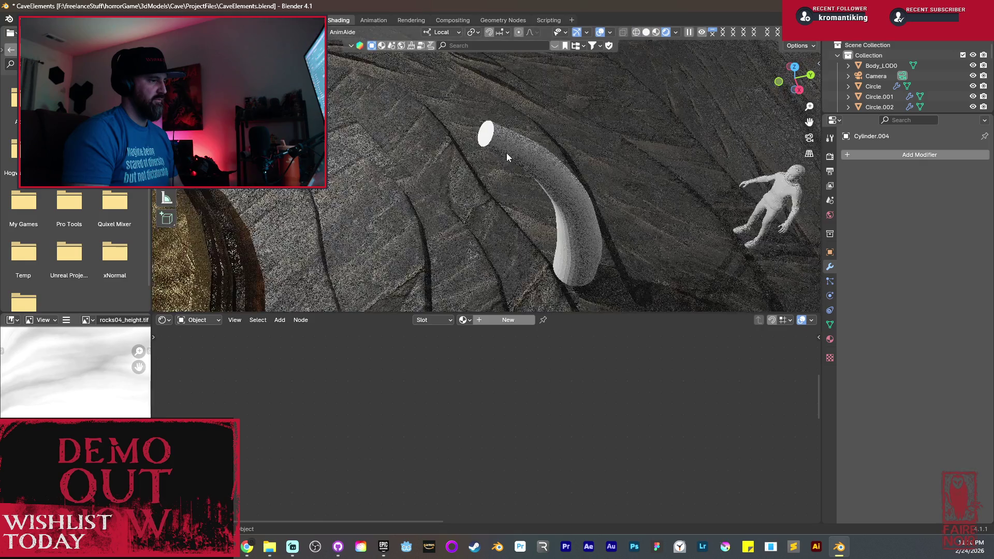
Delete the tube's end-cap face, then extrude and narrow the open tip into a horn.
{"action": "key", "text": "Tab"}
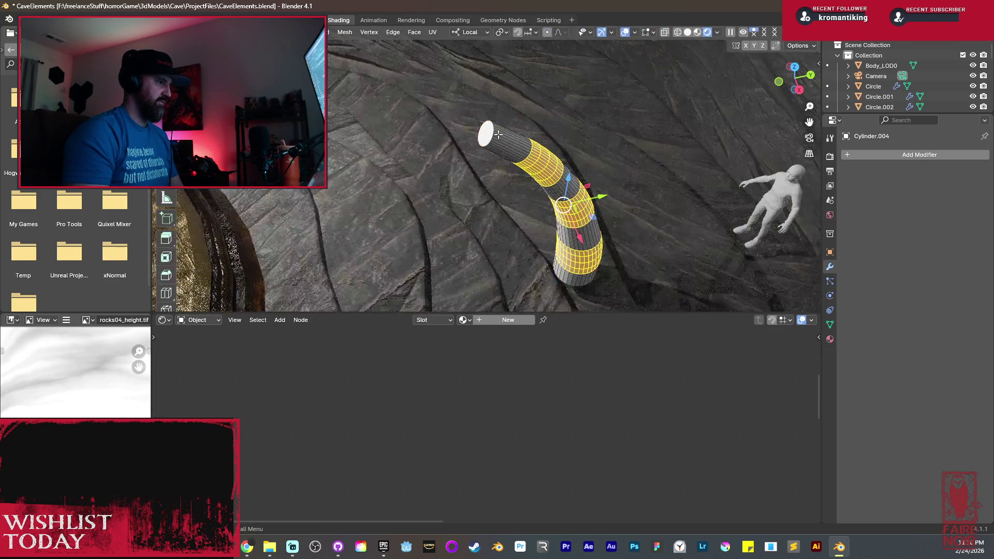
{"action": "left_click", "coordinate": [495, 134]}
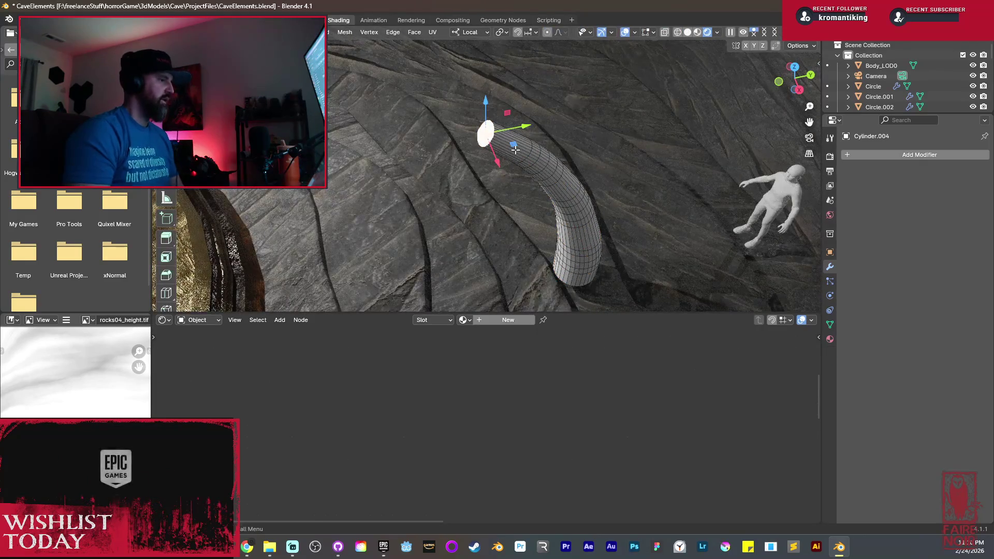
{"action": "key", "text": "x"}
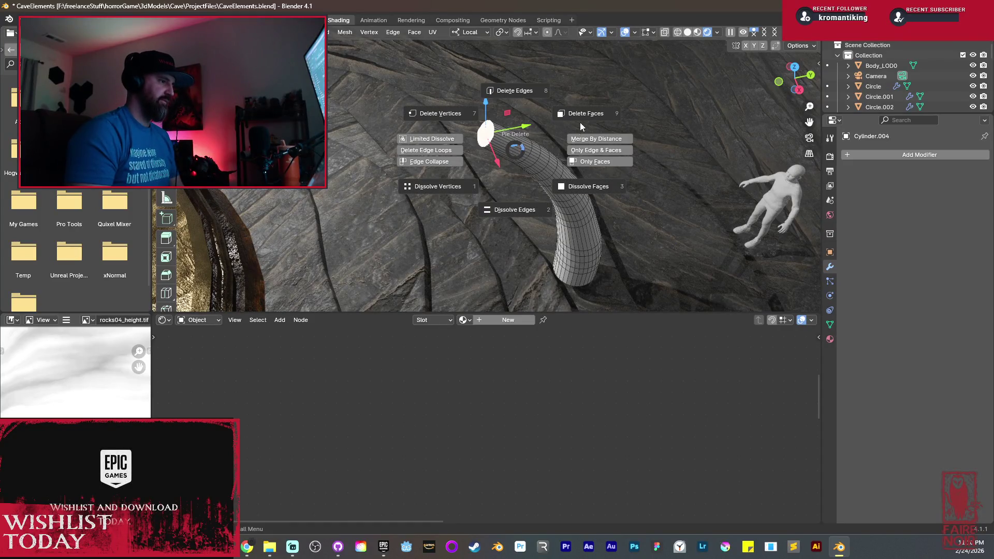
{"action": "left_click", "coordinate": [583, 116]}
{"action": "left_click", "coordinate": [494, 130], "text": "alt"}
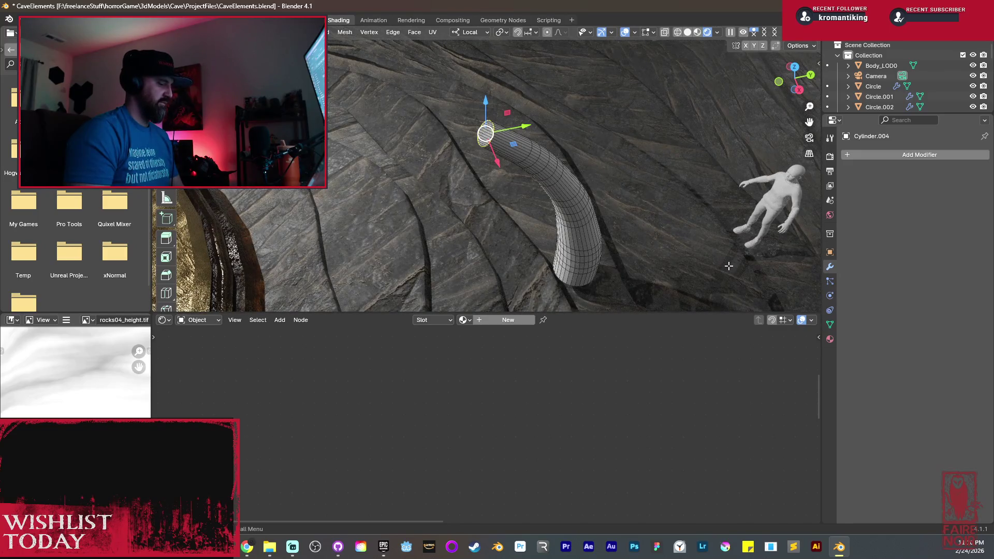
{"action": "key", "text": "e"}
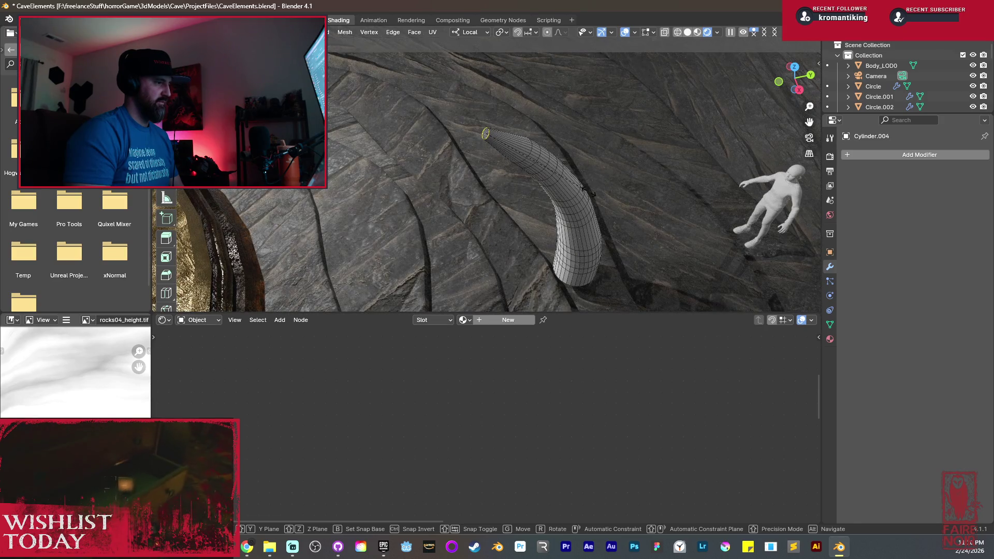
{"action": "left_click", "coordinate": [584, 189]}
{"action": "key", "text": "Tab"}
Delete the horn object Cylinder.004 from the scene.
{"action": "mouse_move", "coordinate": [585, 189]}
{"action": "middle_mouse_down"}
{"action": "mouse_move", "coordinate": [458, 157]}
{"action": "mouse_move", "coordinate": [364, 167]}
{"action": "mouse_move", "coordinate": [356, 152]}
{"action": "mouse_move", "coordinate": [418, 175]}
{"action": "middle_mouse_up"}
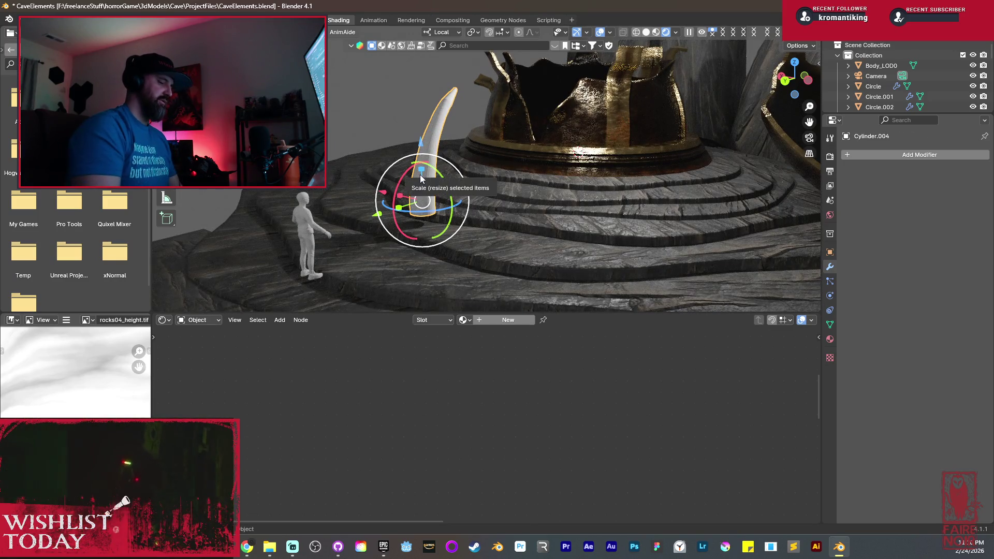
{"action": "key", "text": "Delete"}
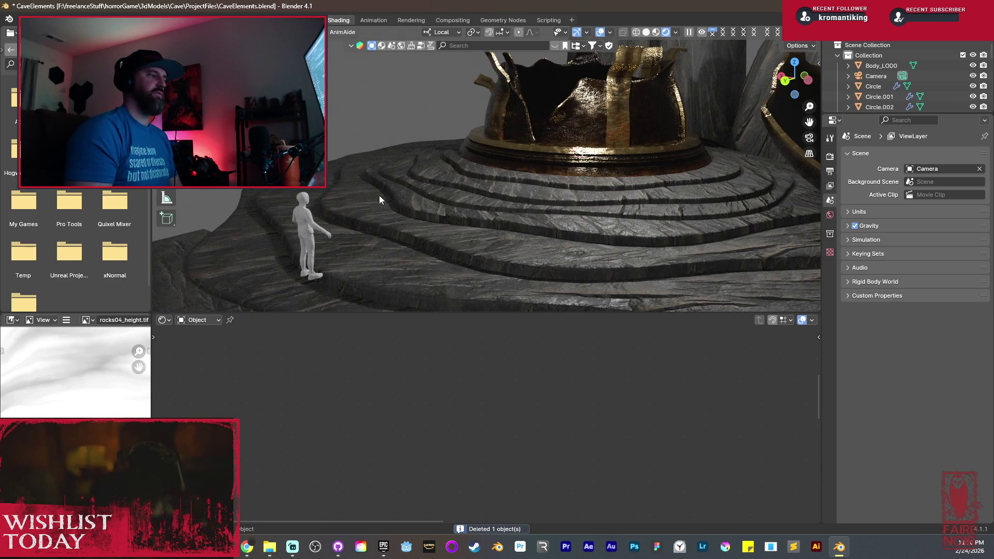
{"action": "mouse_move", "coordinate": [388, 165]}
{"action": "middle_mouse_down"}
{"action": "mouse_move", "coordinate": [427, 186]}
{"action": "mouse_move", "coordinate": [505, 198]}
{"action": "middle_mouse_up"}
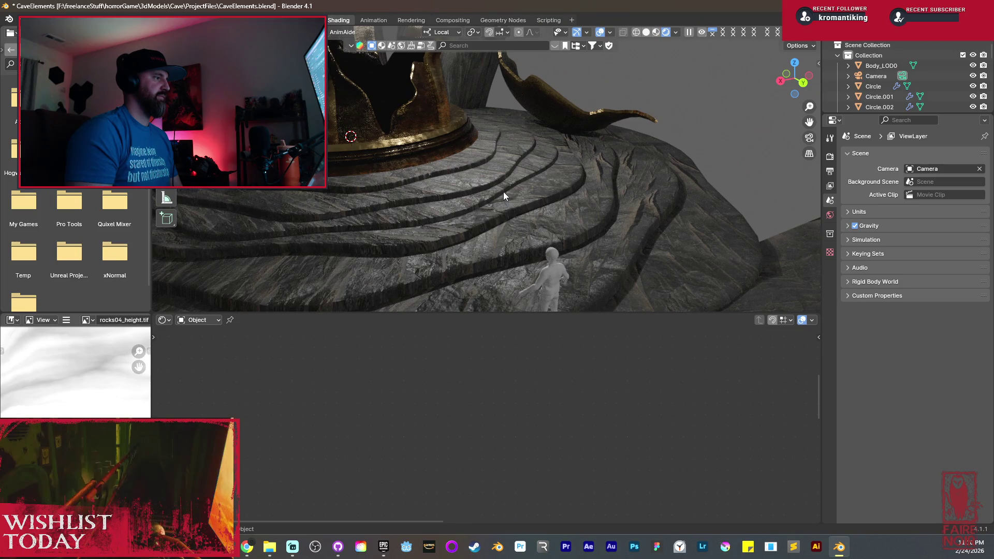
Add a new plane and slide it along Y beside the stepped platform.
{"action": "key", "text": "shift+a"}
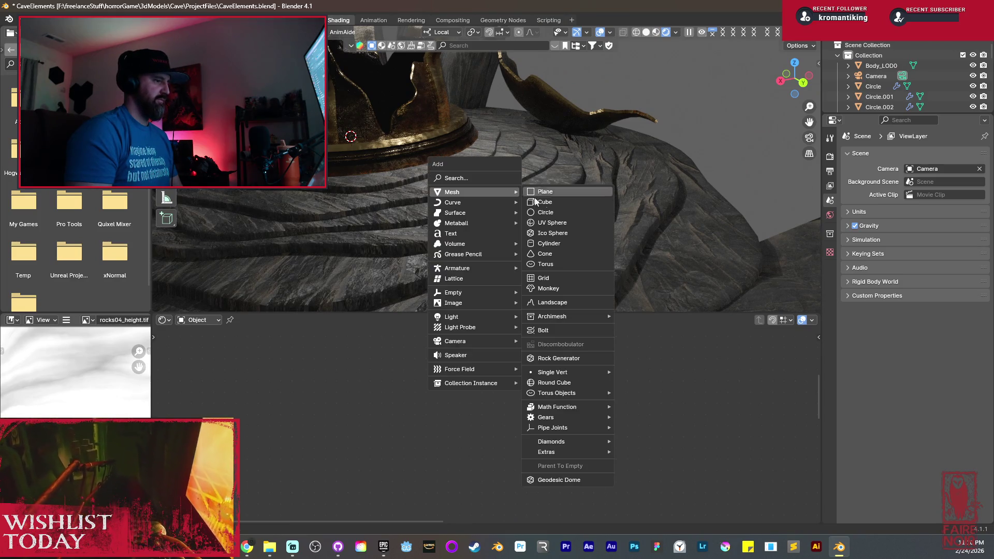
{"action": "left_click", "coordinate": [555, 191]}
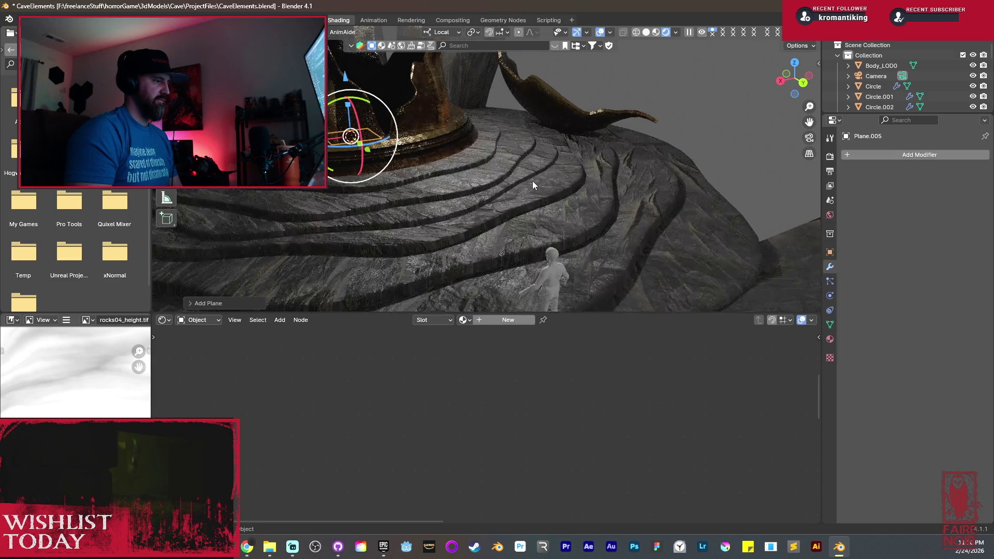
{"action": "middle_click_drag", "start_coordinate": [461, 154], "coordinate": [556, 189]}
{"action": "key", "text": "g"}
{"action": "key", "text": "y"}
{"action": "left_click", "coordinate": [659, 219]}
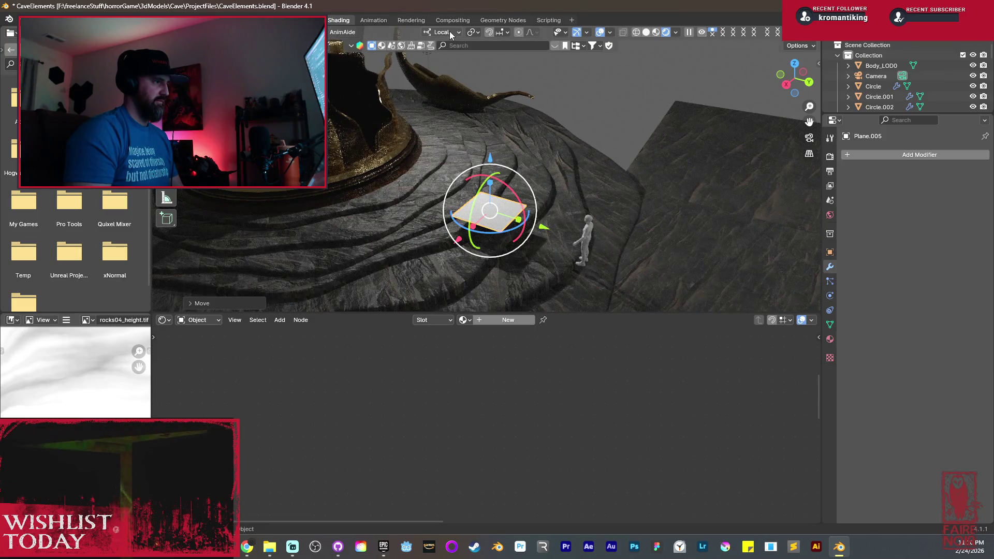
Switch to Global orientation, rotate the plane 90° about X, and check it in side view.
{"action": "left_click", "coordinate": [449, 32]}
{"action": "left_click", "coordinate": [443, 63]}
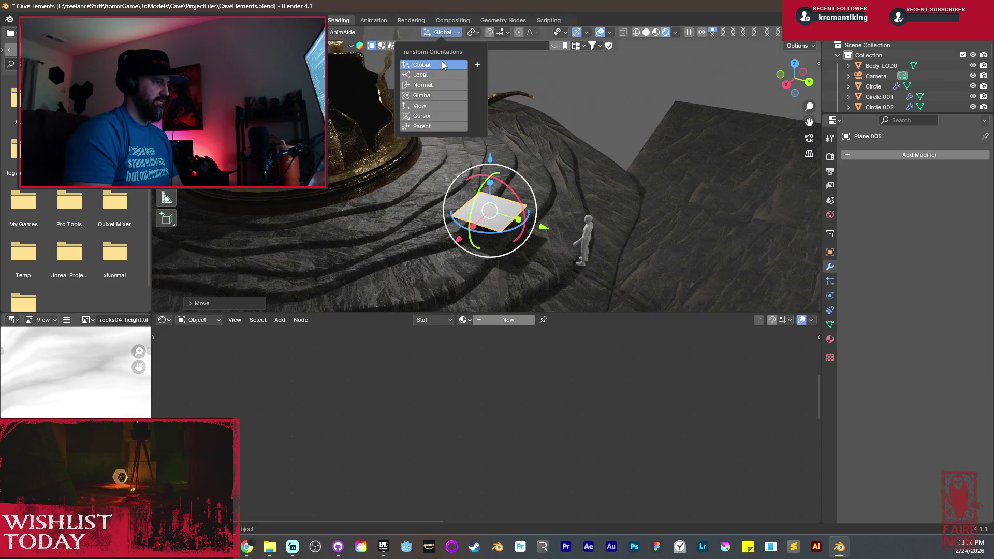
{"action": "left_click", "coordinate": [435, 34]}
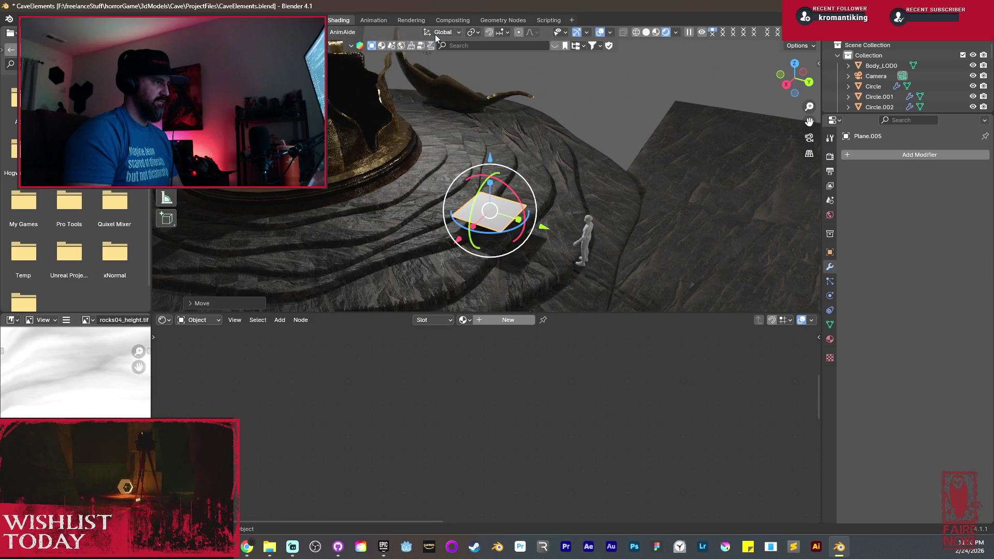
{"action": "key", "text": "g"}
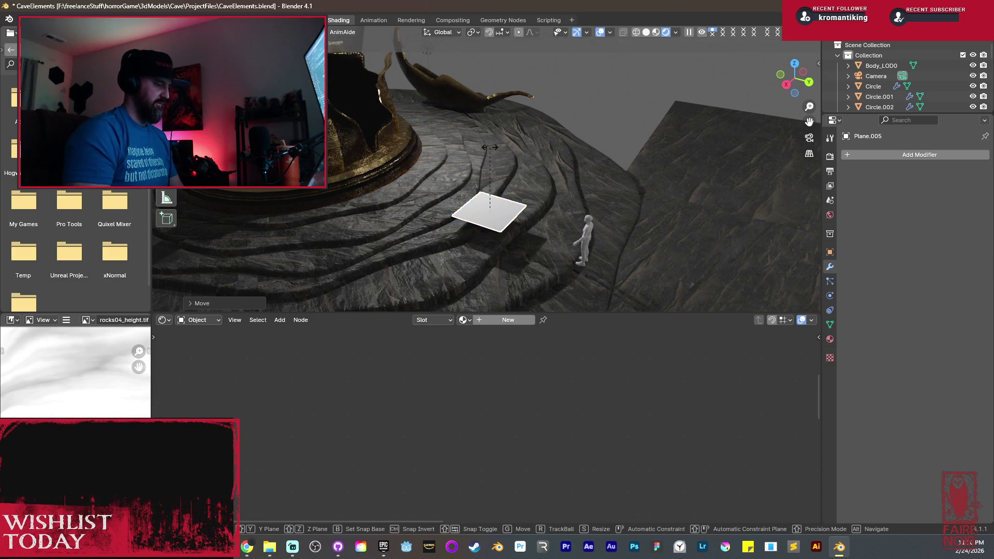
{"action": "key", "text": "x"}
{"action": "key", "text": "r"}
{"action": "left_click", "coordinate": [551, 206]}
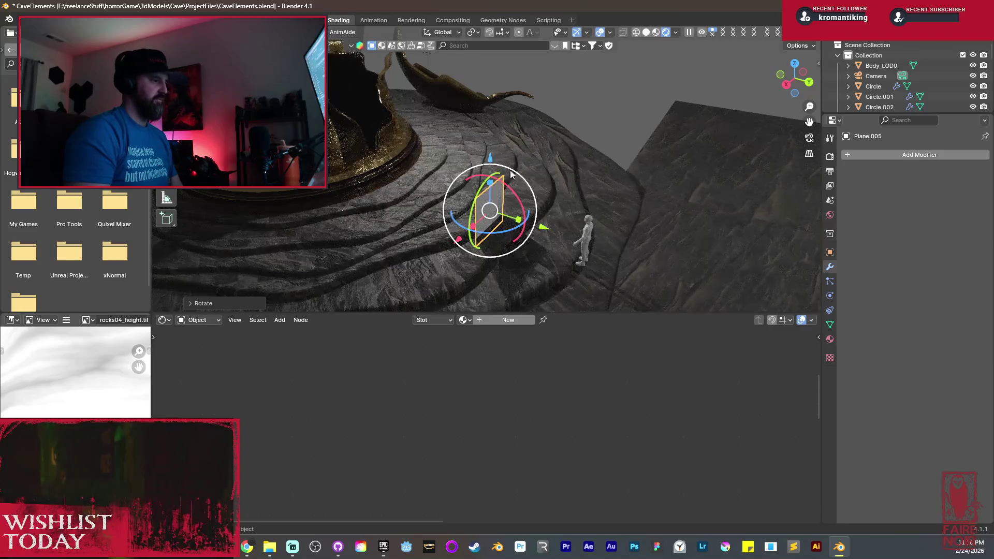
{"action": "key", "text": "KP_3"}
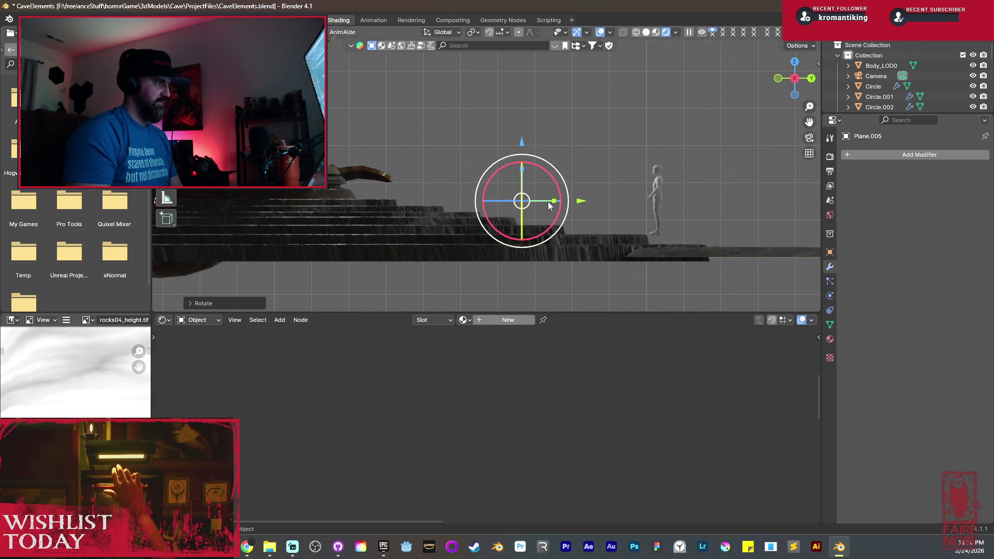
{"action": "key", "text": "Tab"}
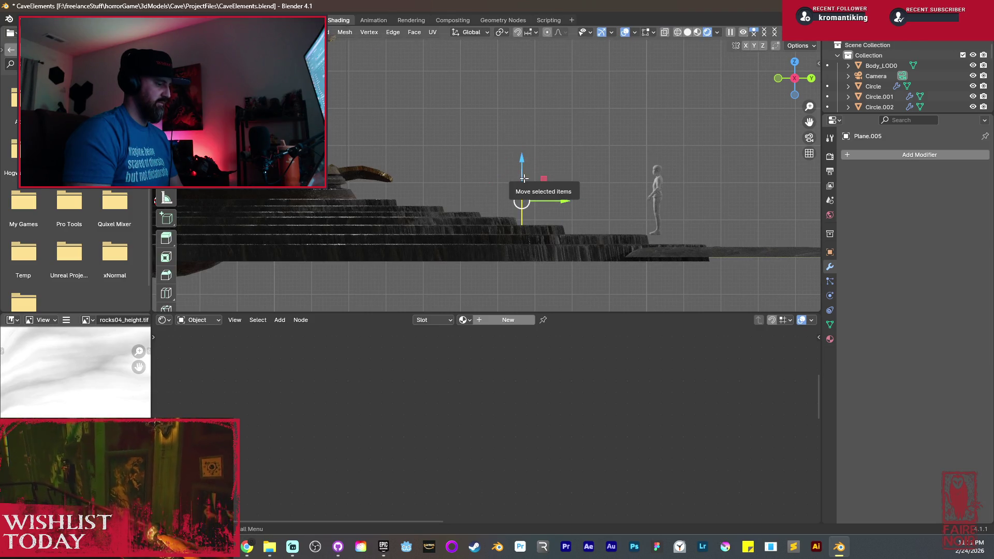
Extrude a chain of edges upward and to the left to draw an arch guide.
{"action": "key", "text": "ctrl+Tab"}
{"action": "left_click", "coordinate": [561, 157]}
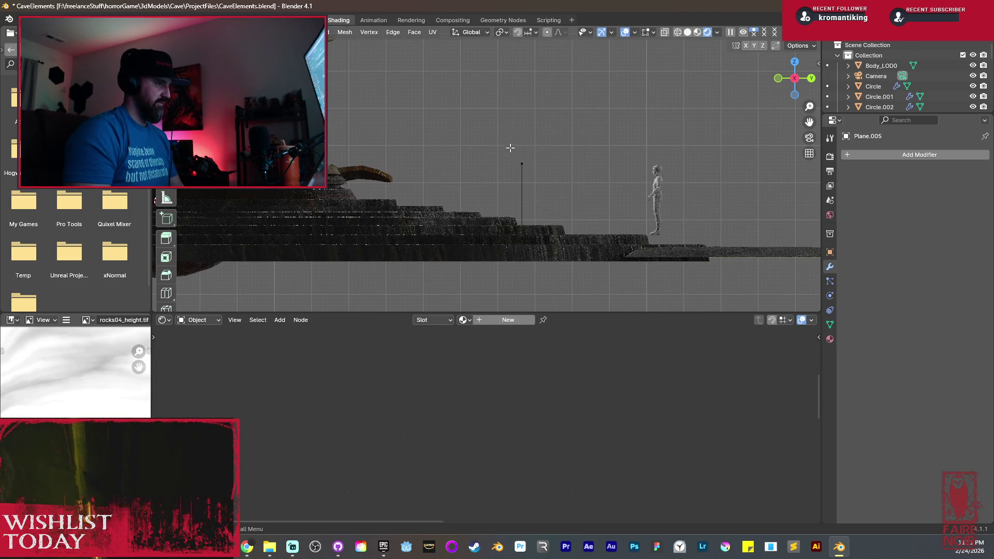
{"action": "key", "text": "r"}
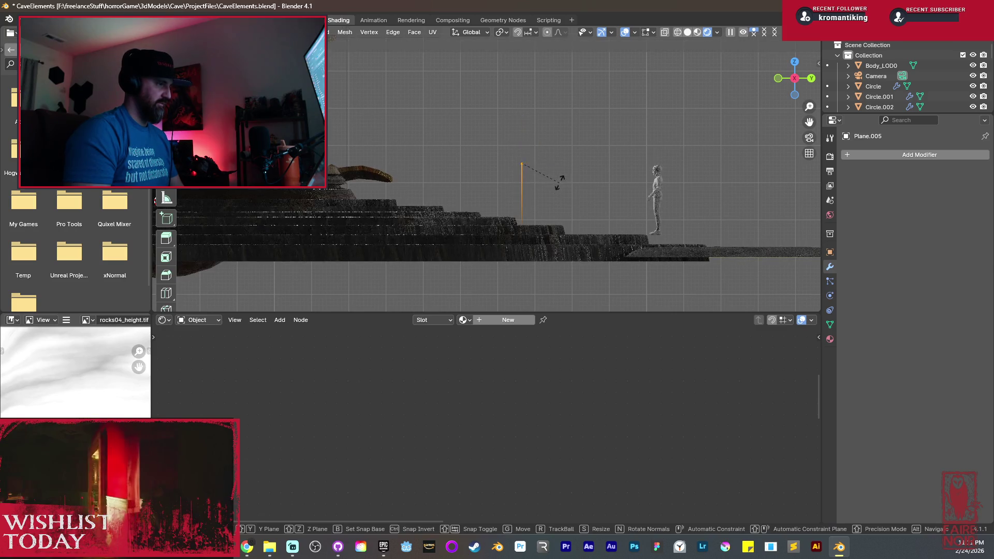
{"action": "key", "text": "Escape"}
{"action": "key", "text": "e"}
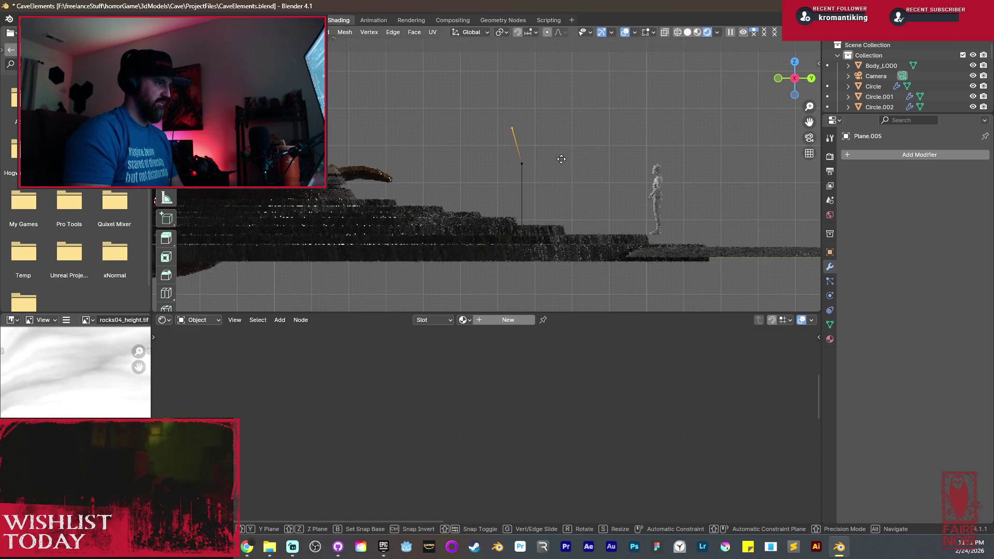
{"action": "left_click", "coordinate": [560, 145]}
{"action": "key", "text": "e"}
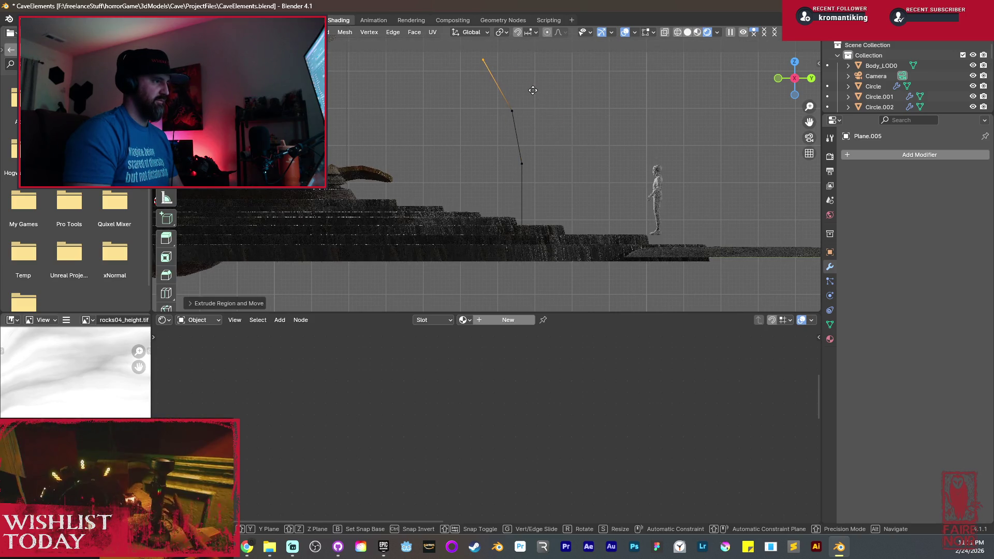
{"action": "left_click", "coordinate": [533, 90]}
{"action": "key", "text": "e"}
{"action": "middle_click_drag", "start_coordinate": [533, 91], "coordinate": [562, 131], "text": "shift"}
{"action": "left_click", "coordinate": [562, 131]}
{"action": "key", "text": "e"}
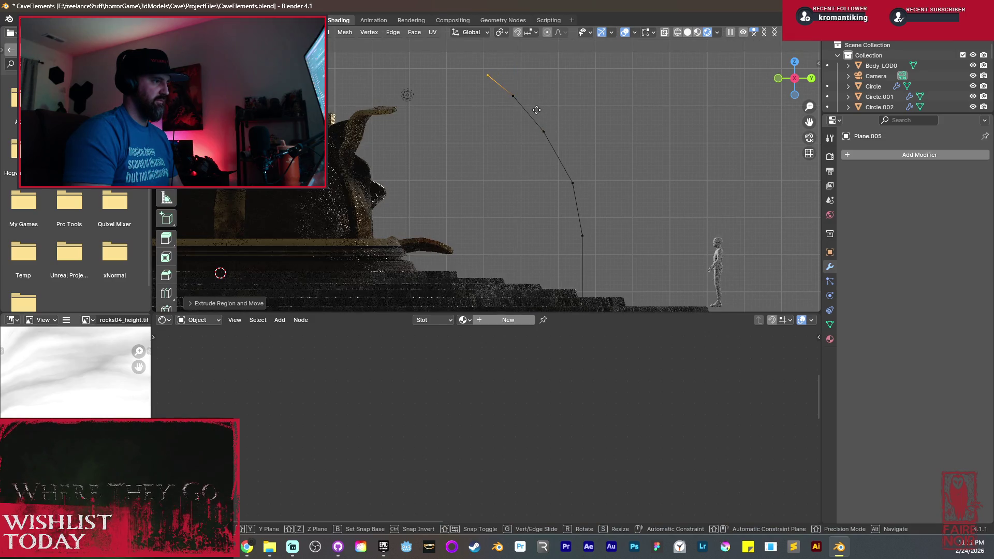
{"action": "left_click", "coordinate": [536, 112]}
Scale the whole arch curve up, then stretch it vertically along Z.
{"action": "key", "text": "a"}
{"action": "key", "text": "alt+a"}
{"action": "key", "text": "a"}
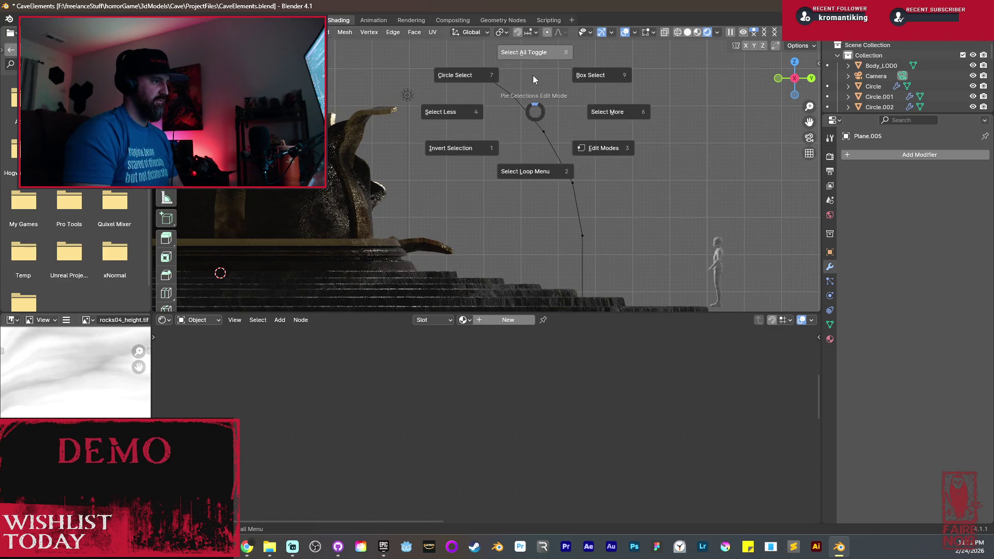
{"action": "left_click", "coordinate": [533, 79]}
{"action": "key", "text": "s"}
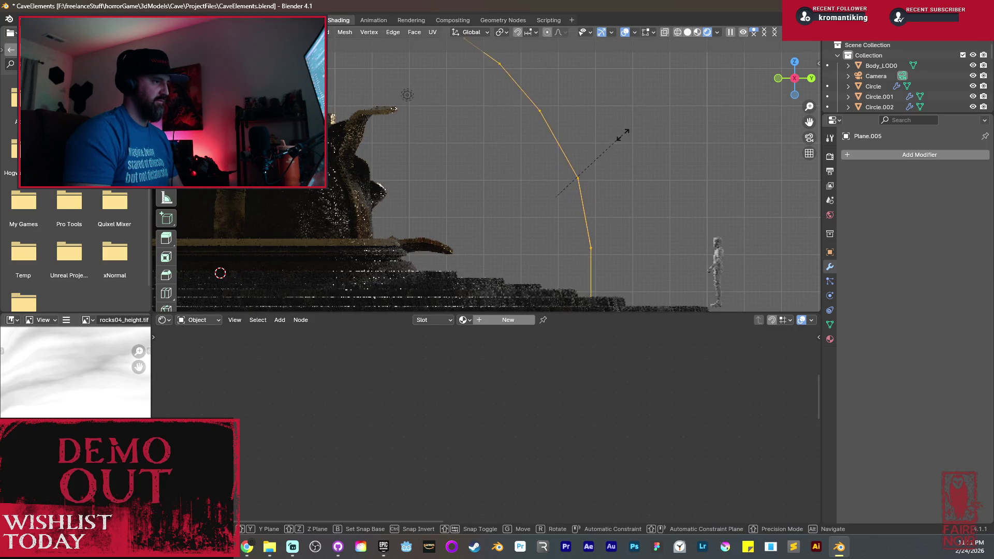
{"action": "left_click", "coordinate": [624, 133]}
{"action": "key", "text": "s"}
{"action": "key", "text": "z"}
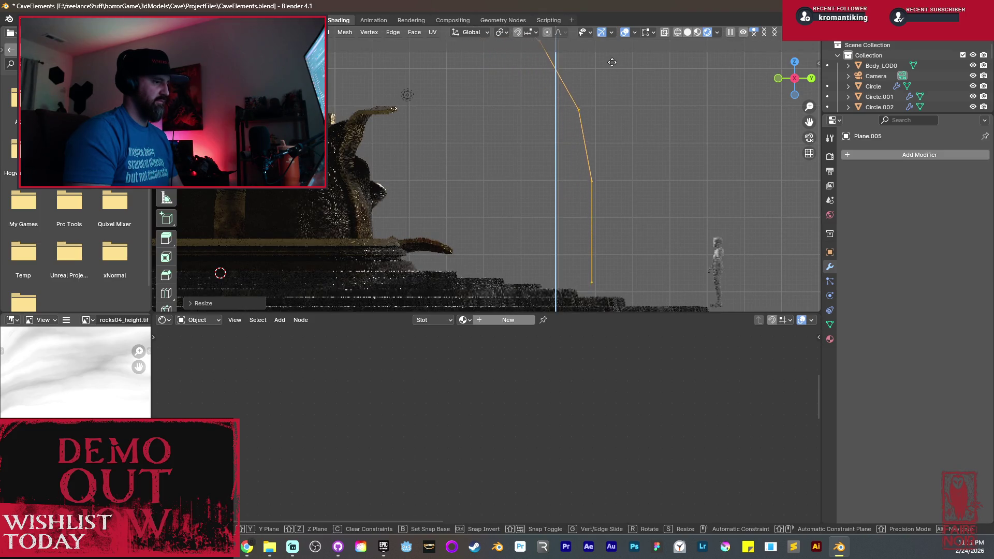
{"action": "key", "text": "g"}
{"action": "left_click", "coordinate": [590, 85]}
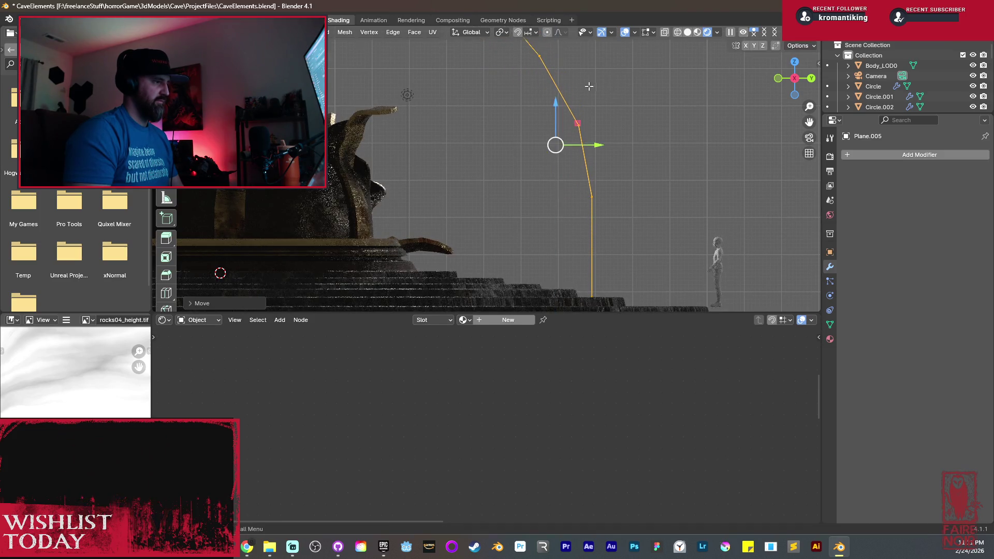
Move the curve's end point up and to the left.
{"action": "scroll", "coordinate": [587, 88], "scroll_direction": "down", "scroll_amount": 2}
{"action": "scroll", "coordinate": [587, 88], "scroll_direction": "down", "scroll_amount": 2}
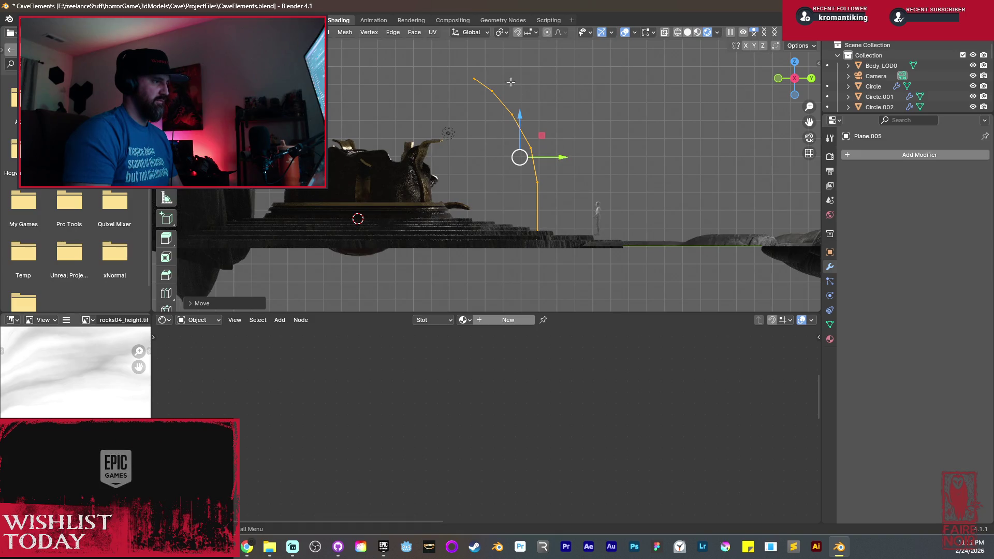
{"action": "key", "text": "alt+a"}
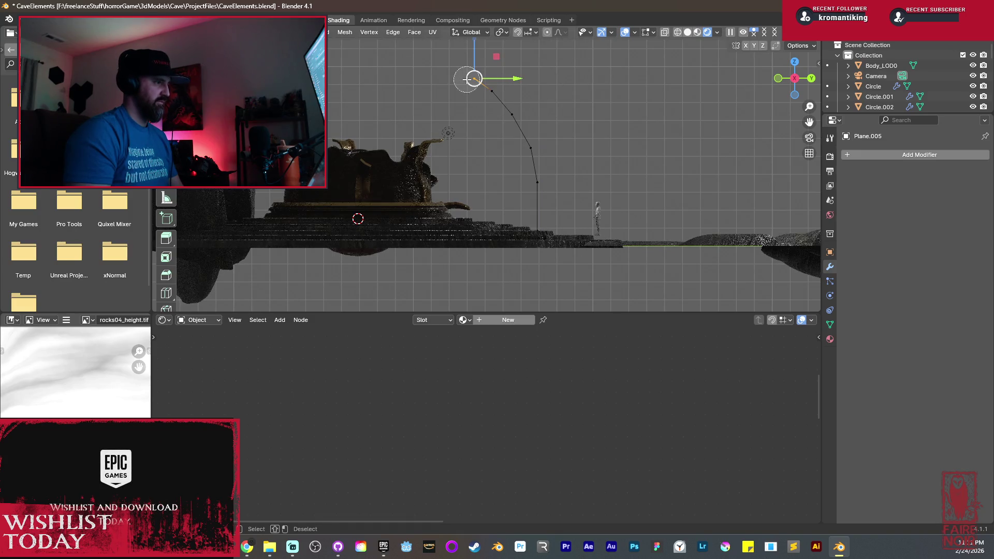
{"action": "key", "text": "g"}
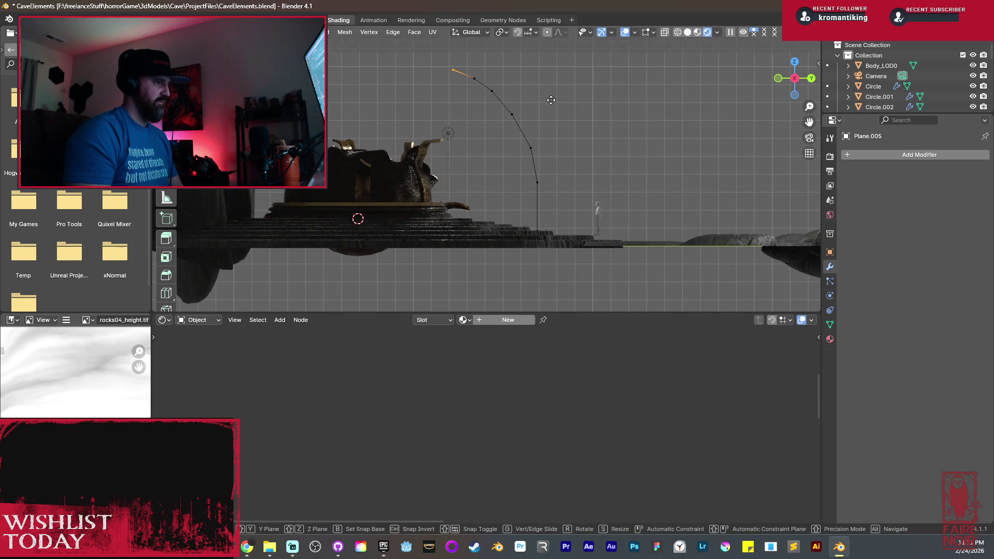
{"action": "left_click", "coordinate": [551, 100]}
Delete the plane's corner vertices and pull the remaining edge chain along X into a face strip.
{"action": "middle_click_drag", "start_coordinate": [548, 100], "coordinate": [565, 136]}
{"action": "scroll", "coordinate": [495, 155], "scroll_direction": "up", "scroll_amount": 4}
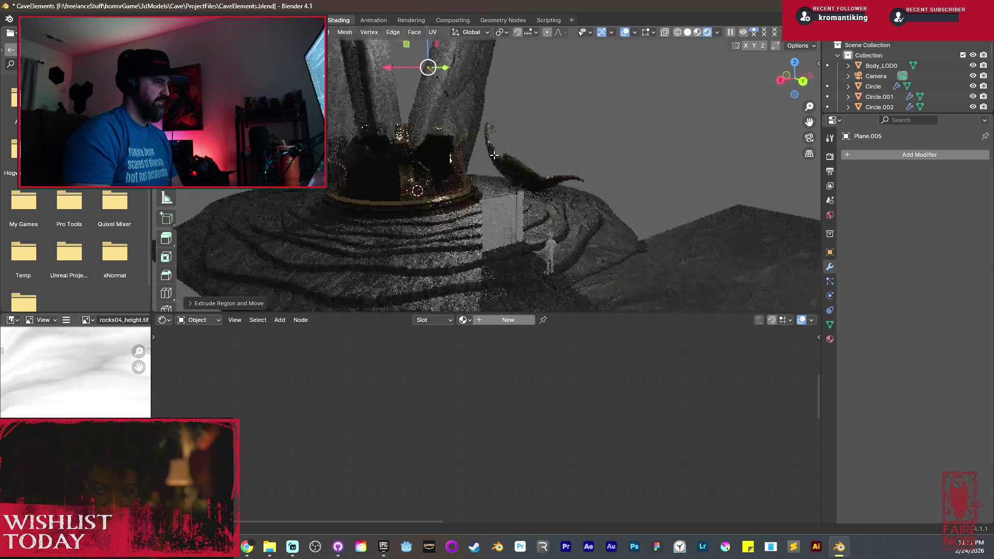
{"action": "scroll", "coordinate": [495, 156], "scroll_direction": "up", "scroll_amount": 2}
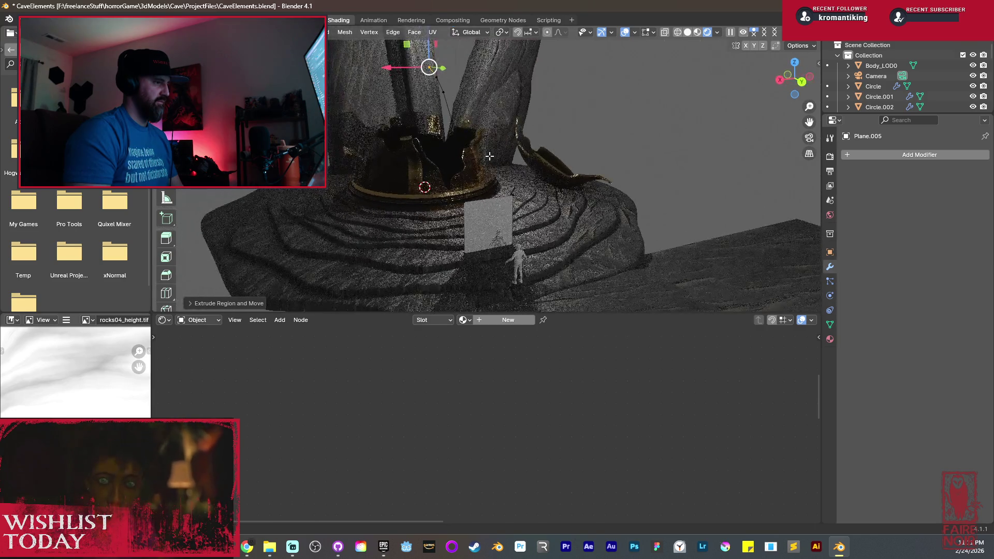
{"action": "left_click", "coordinate": [516, 196]}
{"action": "key", "text": "x"}
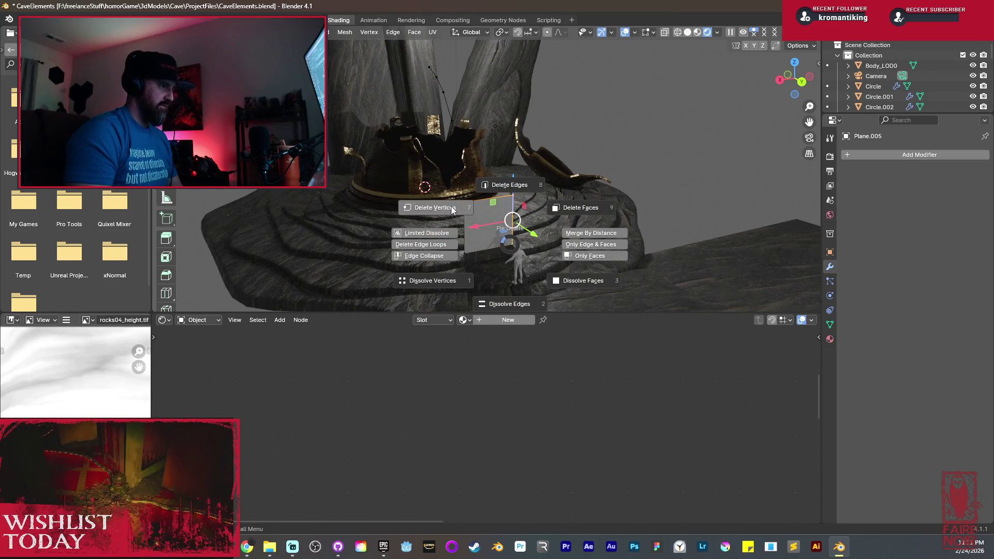
{"action": "left_click", "coordinate": [452, 210]}
{"action": "key", "text": "a"}
{"action": "key", "text": "g"}
{"action": "key", "text": "x"}
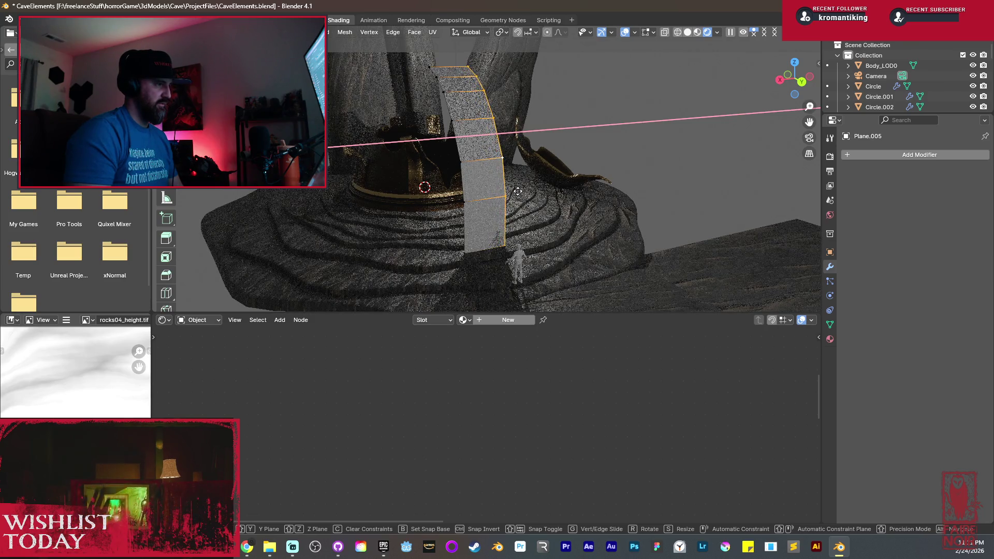
{"action": "left_click", "coordinate": [518, 191]}
Bend the strip into an arch by scaling along X with proportional editing on.
{"action": "middle_click_drag", "start_coordinate": [518, 192], "coordinate": [448, 140]}
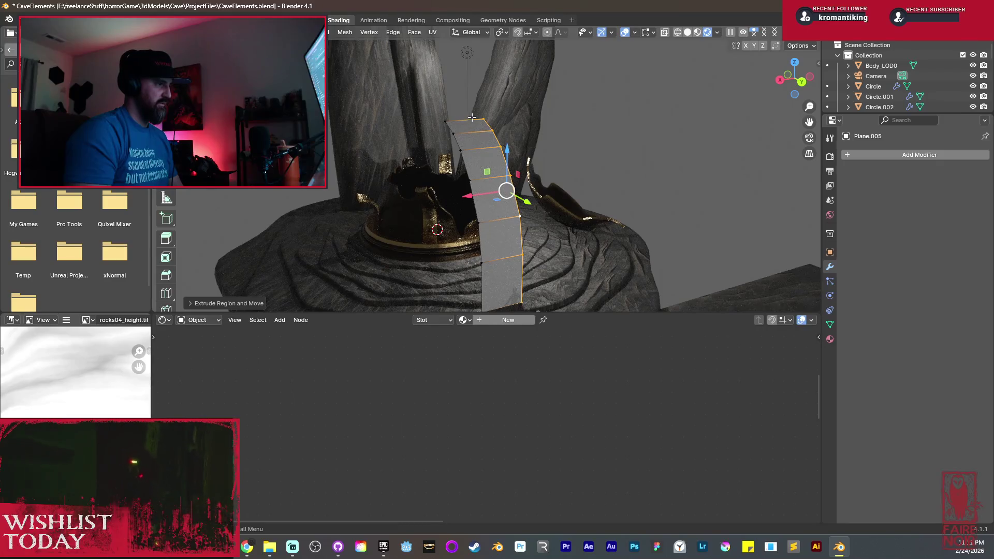
{"action": "key", "text": "o"}
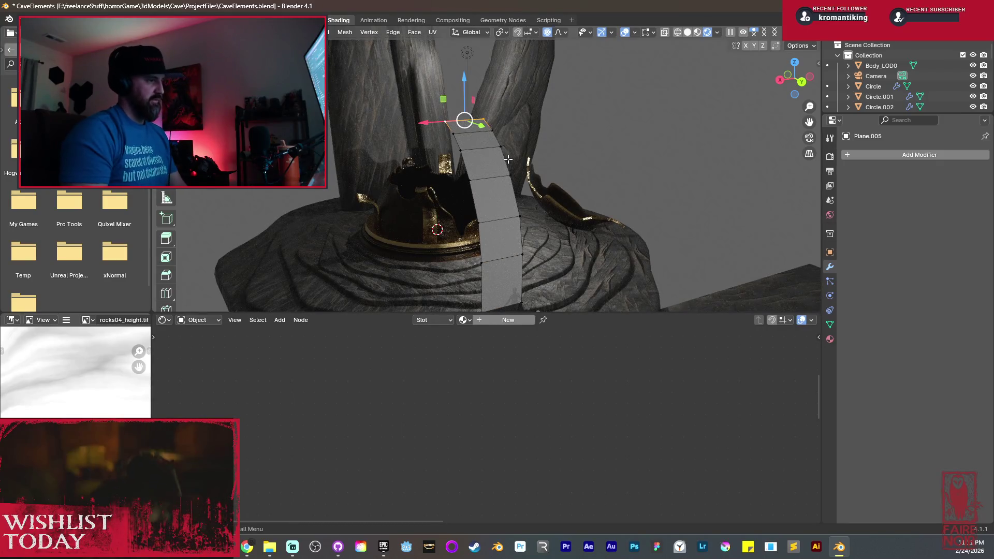
{"action": "key", "text": "s"}
{"action": "key", "text": "x"}
{"action": "scroll", "coordinate": [646, 199], "scroll_direction": "down", "scroll_amount": 6}
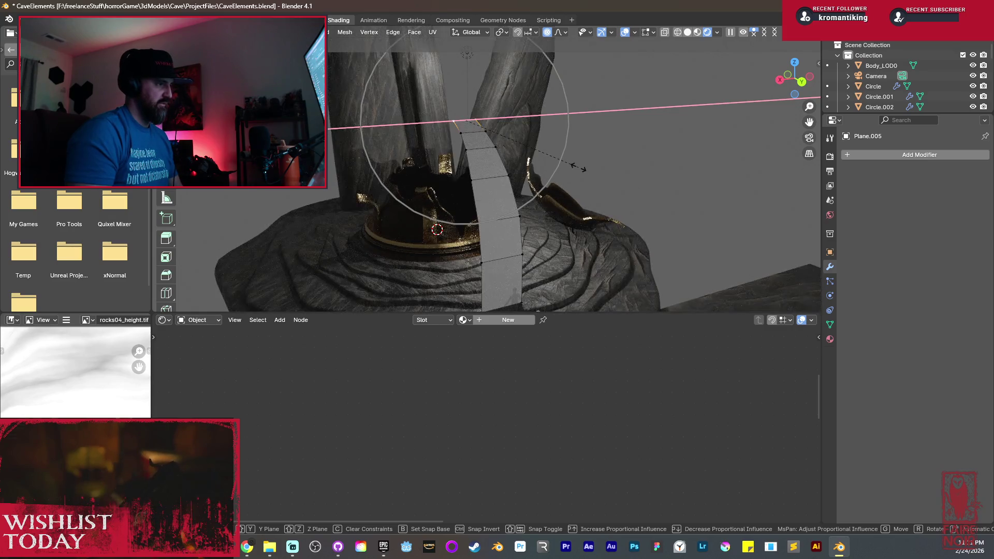
{"action": "scroll", "coordinate": [578, 166], "scroll_direction": "down", "scroll_amount": 2}
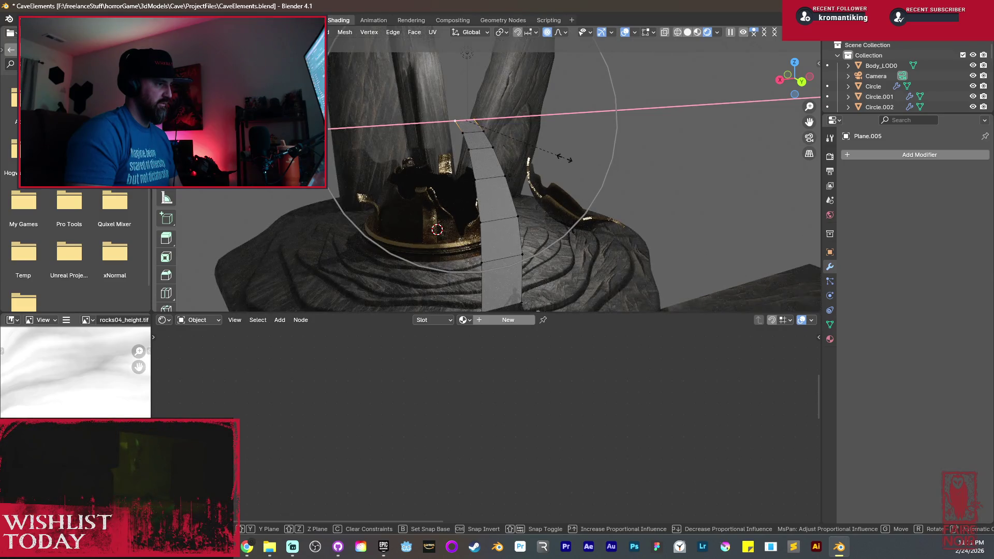
{"action": "left_click", "coordinate": [564, 158]}
{"action": "middle_click_drag", "start_coordinate": [484, 192], "coordinate": [560, 188]}
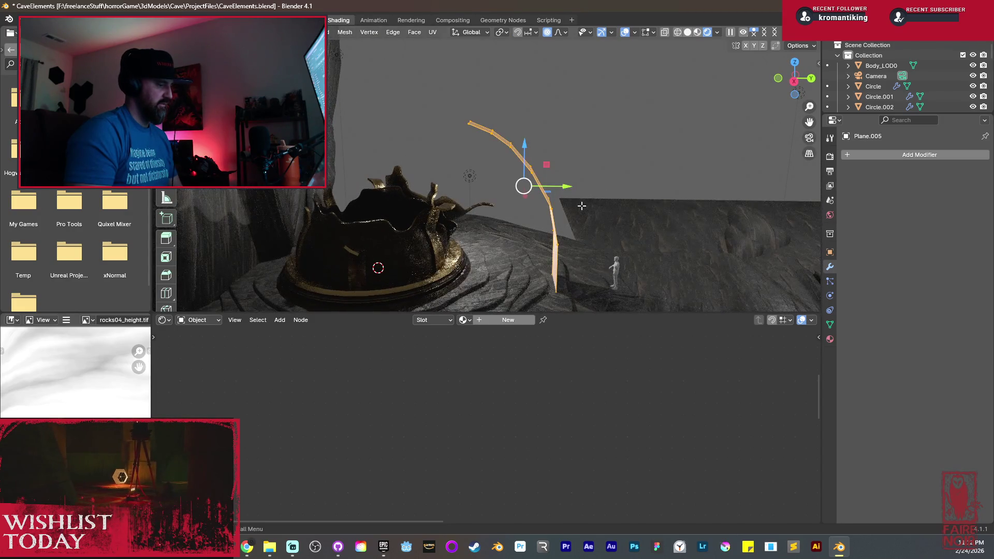
Add a Z-constrained segment at the arch's tip.
{"action": "key", "text": "g"}
{"action": "key", "text": "z"}
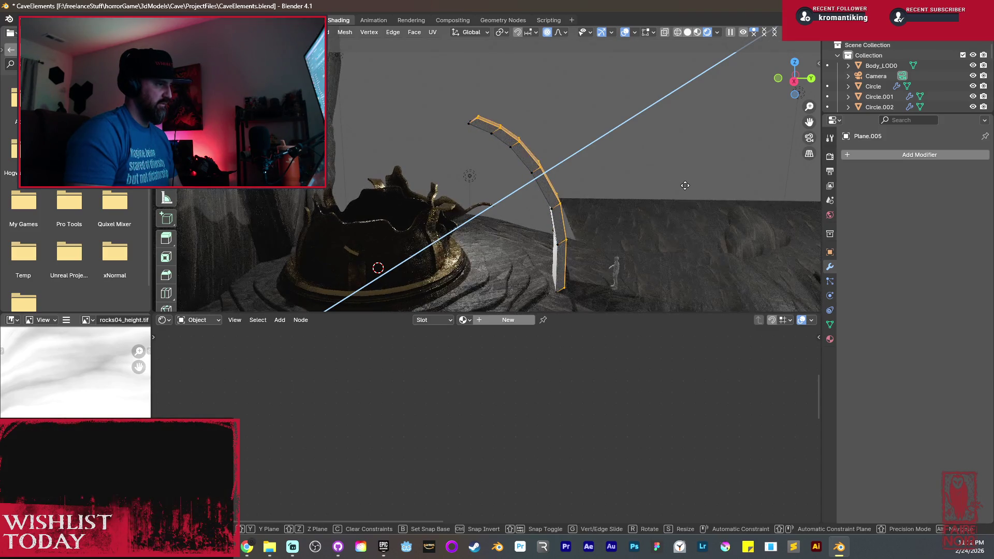
{"action": "left_click", "coordinate": [600, 243]}
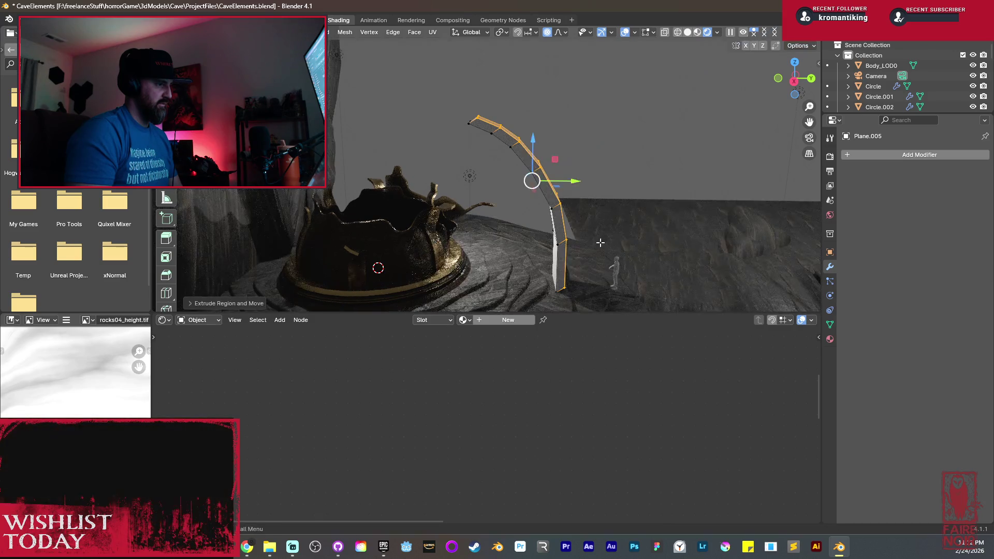
{"action": "middle_click_drag", "start_coordinate": [600, 242], "coordinate": [580, 280]}
Lower the arch's bottom edge along Z into the rock floor and scale it along Z.
{"action": "left_click", "coordinate": [584, 304]}
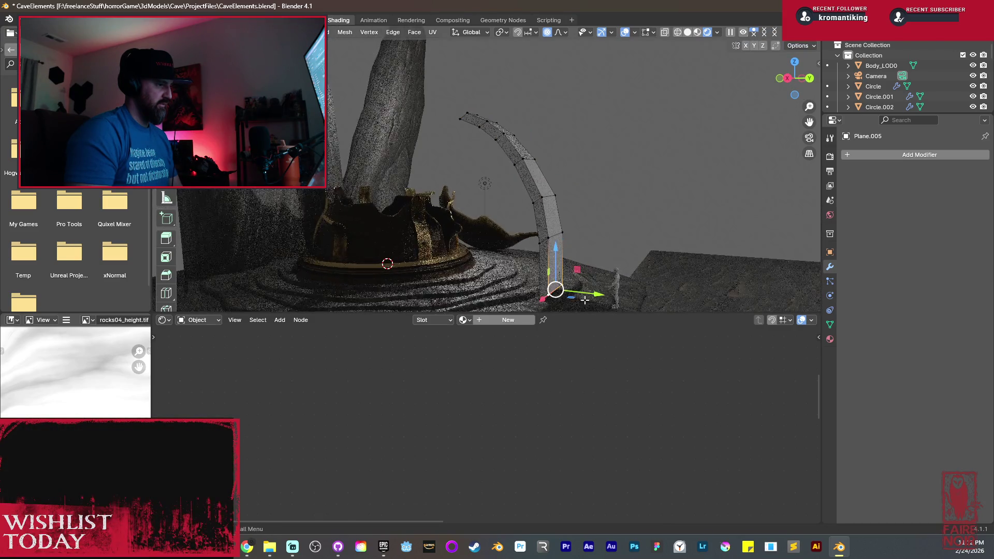
{"action": "key", "text": "g"}
{"action": "key", "text": "z"}
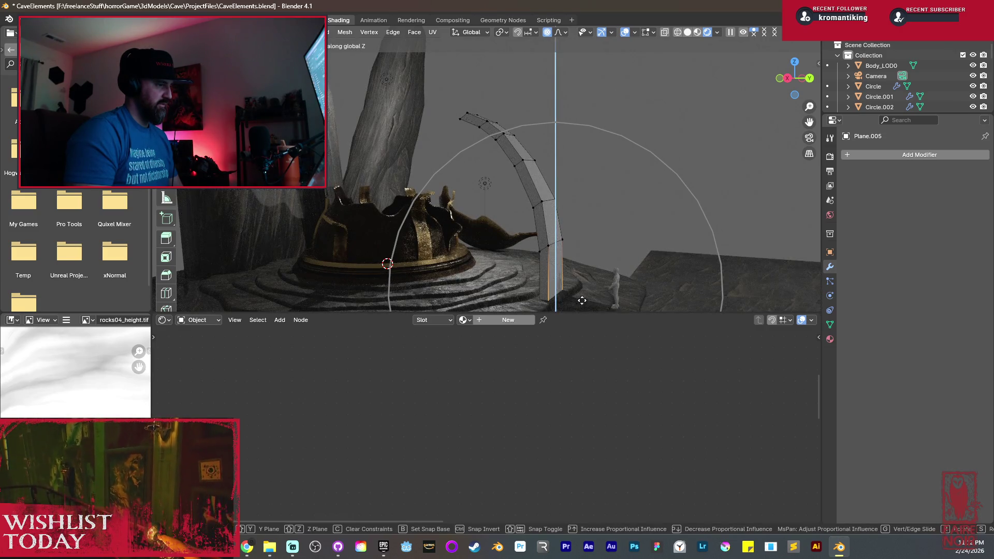
{"action": "left_click", "coordinate": [582, 301]}
{"action": "key", "text": "shift+z"}
{"action": "middle_click_drag", "start_coordinate": [582, 301], "coordinate": [532, 209]}
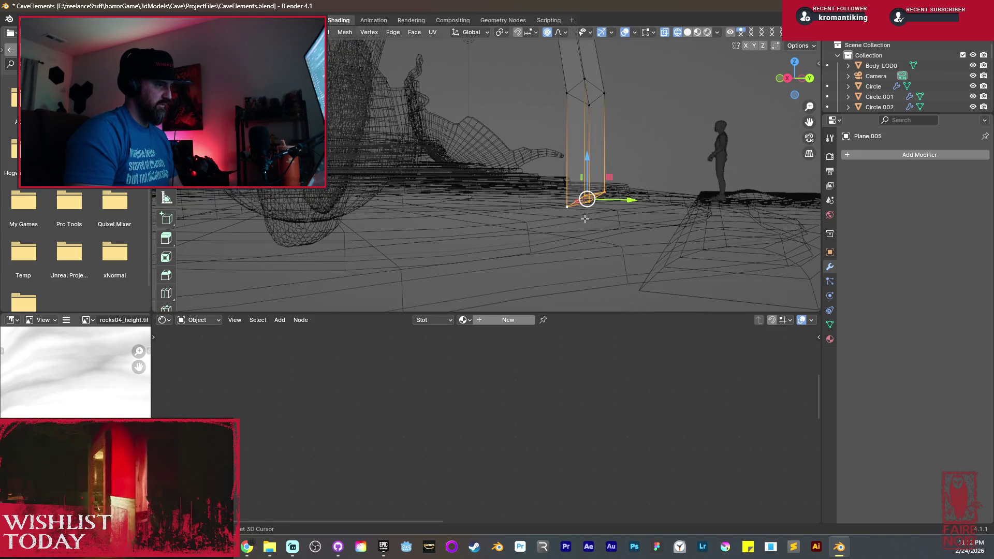
{"action": "key", "text": "s"}
{"action": "key", "text": "z"}
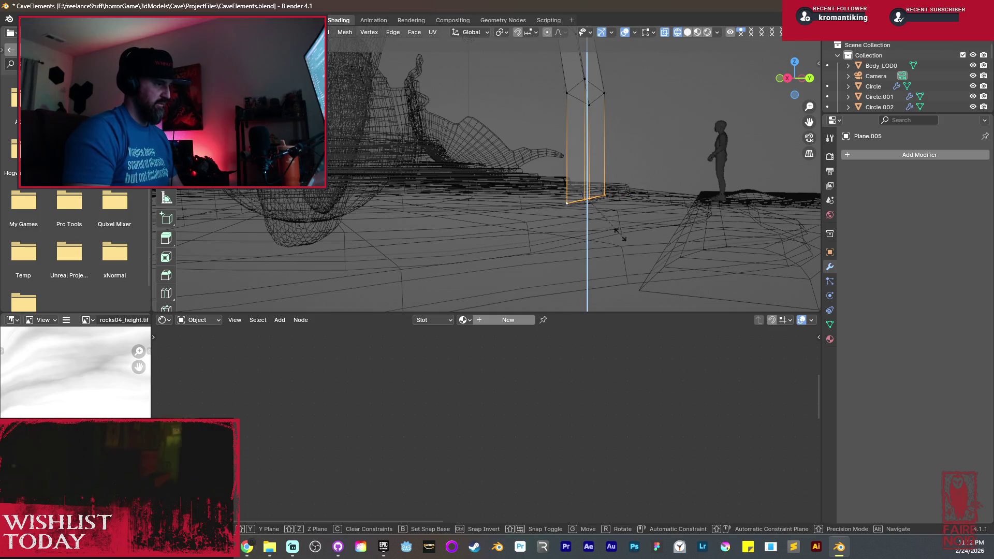
{"action": "key", "text": "Return"}
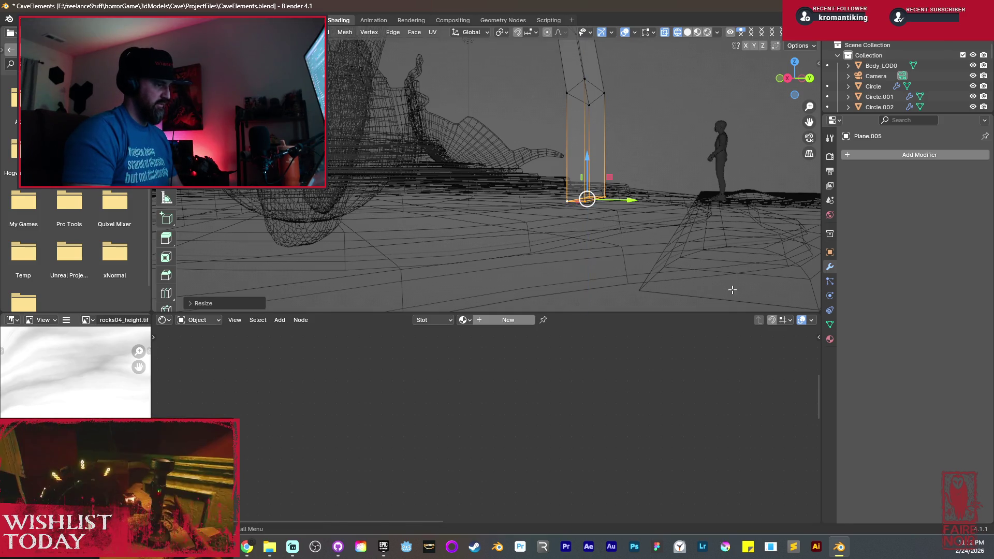
Switch the viewport back to Material Preview shading.
{"action": "key", "text": "z"}
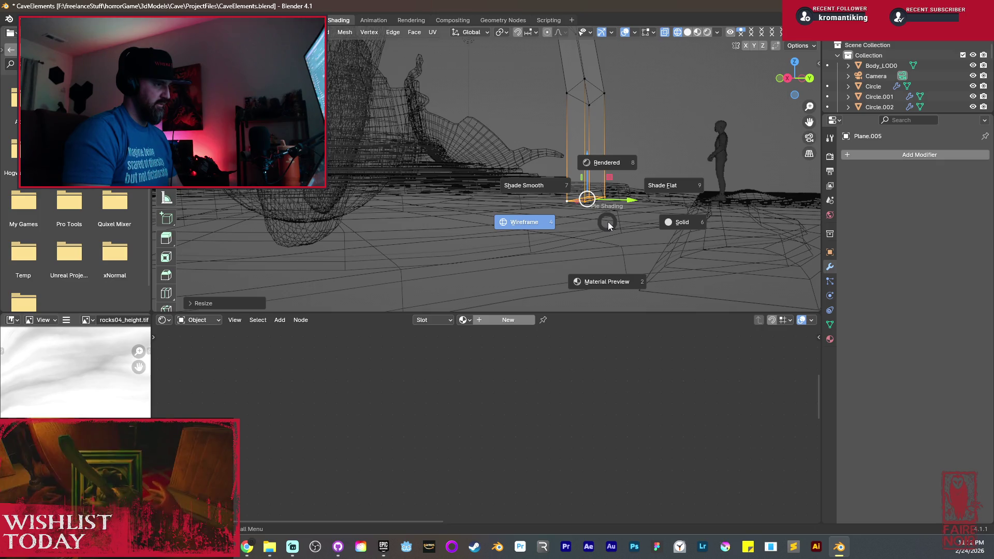
{"action": "left_click", "coordinate": [608, 225]}
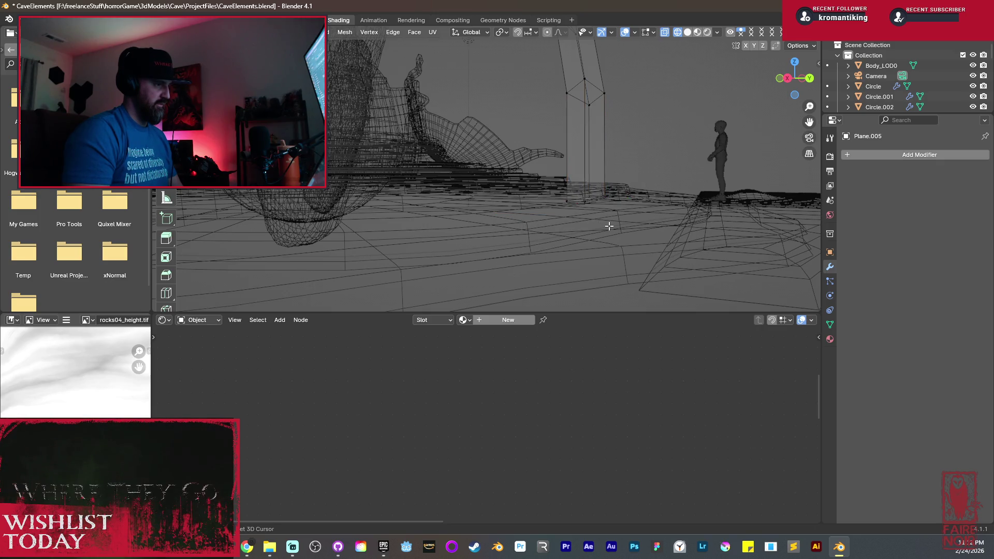
{"action": "middle_click_drag", "start_coordinate": [597, 152], "coordinate": [456, 193]}
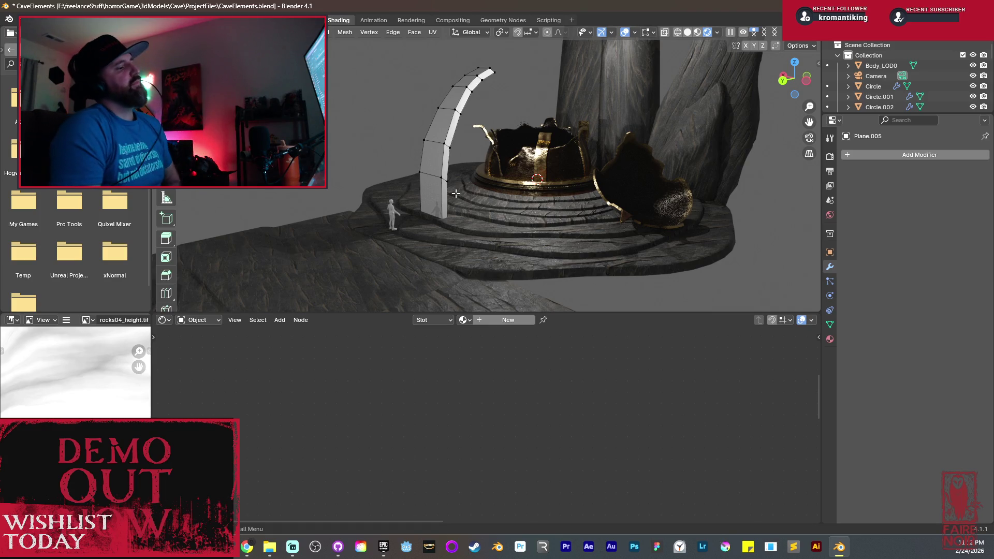
Bevel the long edge loops along the arch strip with 4 segments.
{"action": "scroll", "coordinate": [458, 157], "scroll_direction": "up", "scroll_amount": 5}
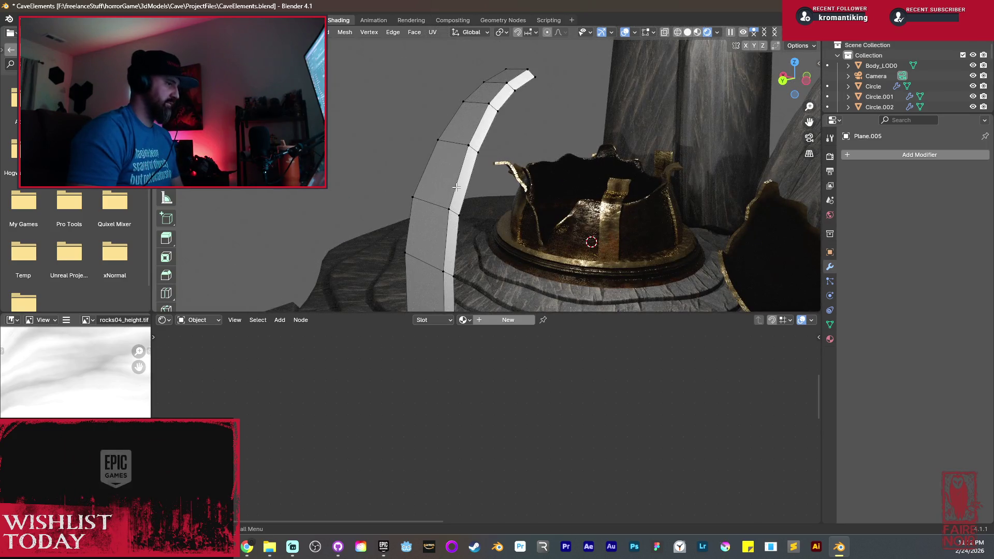
{"action": "left_click", "coordinate": [456, 188], "text": "alt"}
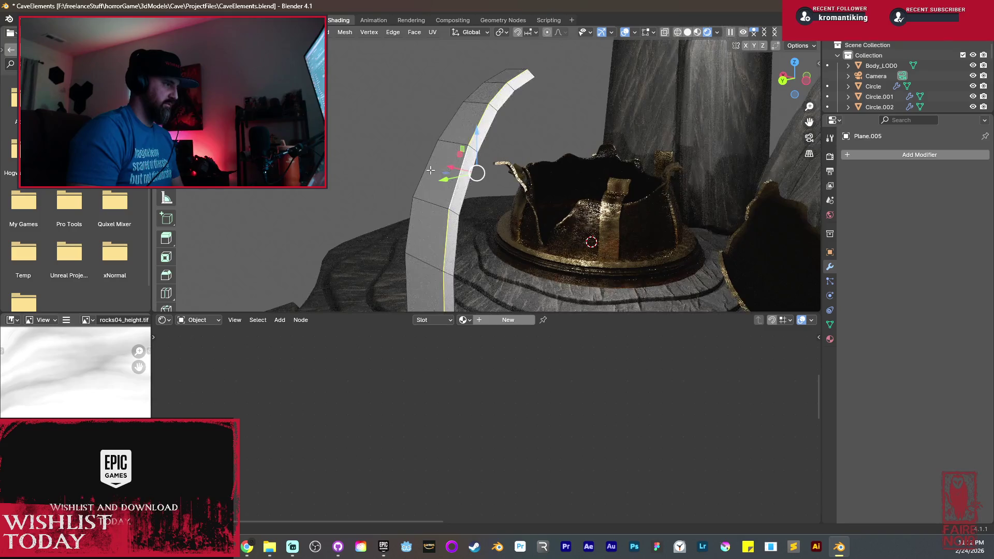
{"action": "middle_click_drag", "start_coordinate": [547, 127], "coordinate": [517, 89]}
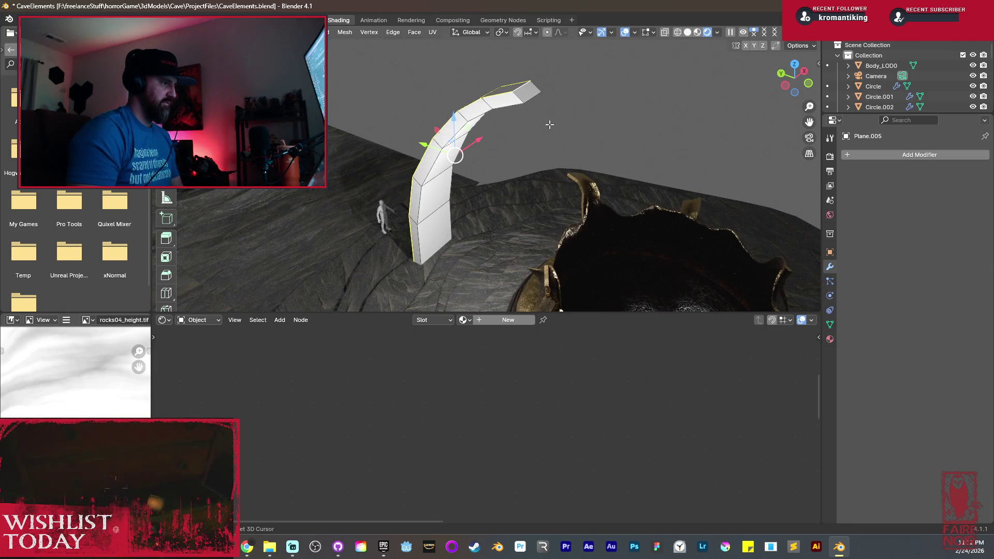
{"action": "key", "text": "ctrl+b"}
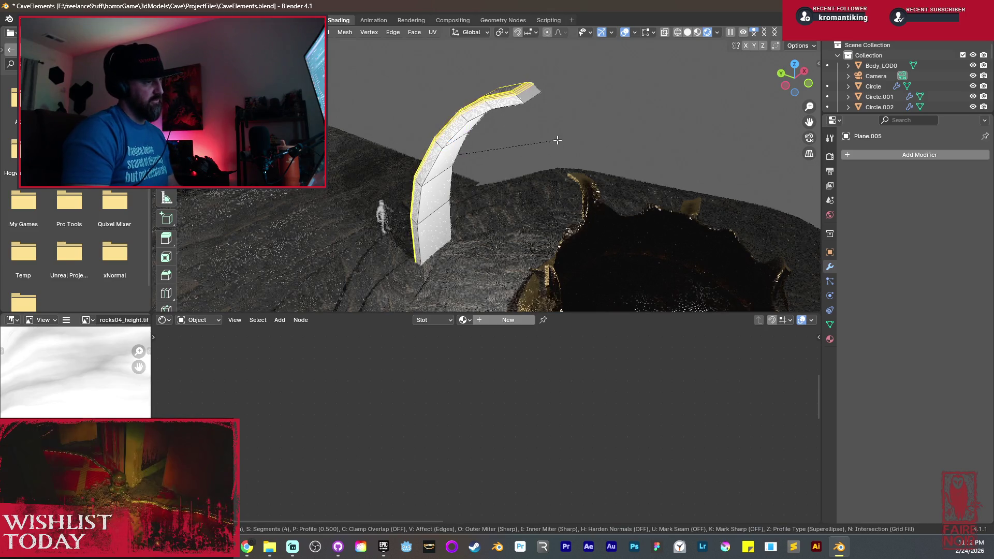
{"action": "left_click", "coordinate": [586, 165]}
Apply smooth shading to the arch object.
{"action": "key", "text": "Tab"}
{"action": "mouse_move", "coordinate": [481, 182]}
{"action": "middle_mouse_down"}
{"action": "mouse_move", "coordinate": [508, 114]}
{"action": "mouse_move", "coordinate": [568, 207]}
{"action": "mouse_move", "coordinate": [689, 142]}
{"action": "mouse_move", "coordinate": [768, 126]}
{"action": "mouse_move", "coordinate": [644, 186]}
{"action": "mouse_move", "coordinate": [570, 166]}
{"action": "mouse_move", "coordinate": [420, 208]}
{"action": "mouse_move", "coordinate": [386, 197]}
{"action": "middle_mouse_up"}
{"action": "right_click", "coordinate": [507, 114]}
{"action": "left_click", "coordinate": [504, 104]}
{"action": "left_click", "coordinate": [523, 135]}
{"action": "mouse_move", "coordinate": [488, 175]}
{"action": "middle_mouse_down"}
{"action": "mouse_move", "coordinate": [526, 238]}
{"action": "mouse_move", "coordinate": [483, 176]}
{"action": "mouse_move", "coordinate": [498, 171]}
{"action": "mouse_move", "coordinate": [505, 209]}
{"action": "middle_mouse_up"}
{"action": "left_click", "coordinate": [483, 176]}
Bevel an edge loop near the arch top into wide bands.
{"action": "key", "text": "Tab"}
{"action": "scroll", "coordinate": [505, 187], "scroll_direction": "up", "scroll_amount": 3}
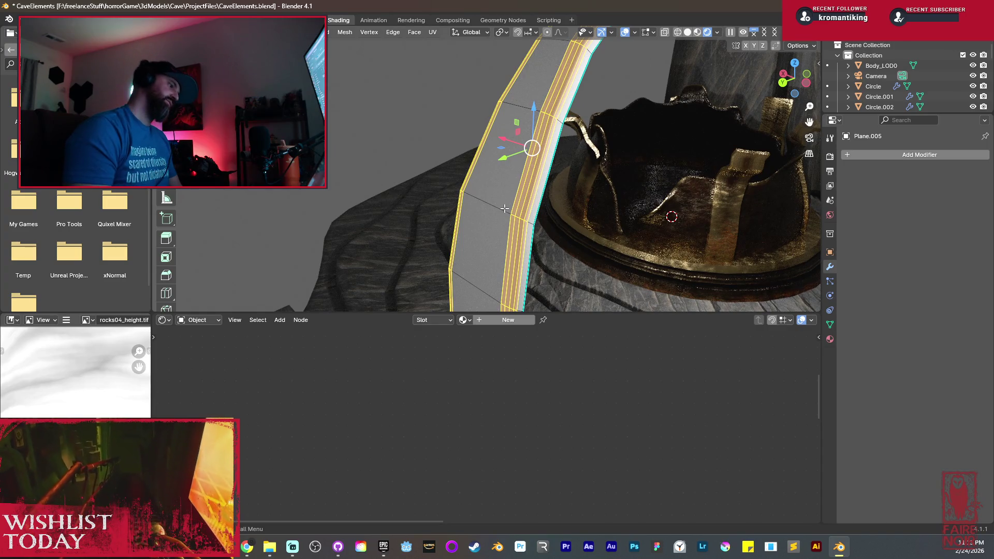
{"action": "mouse_move", "coordinate": [507, 209]}
{"action": "middle_mouse_down"}
{"action": "mouse_move", "coordinate": [442, 190]}
{"action": "mouse_move", "coordinate": [434, 223]}
{"action": "mouse_move", "coordinate": [544, 57]}
{"action": "middle_mouse_up"}
{"action": "left_click", "coordinate": [545, 58], "text": "alt+shift"}
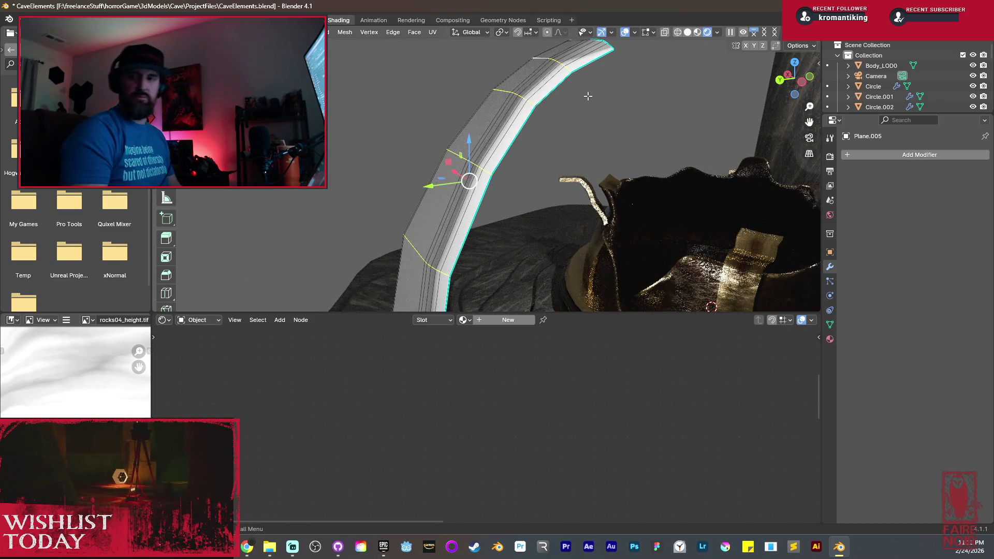
{"action": "key", "text": "ctrl+b"}
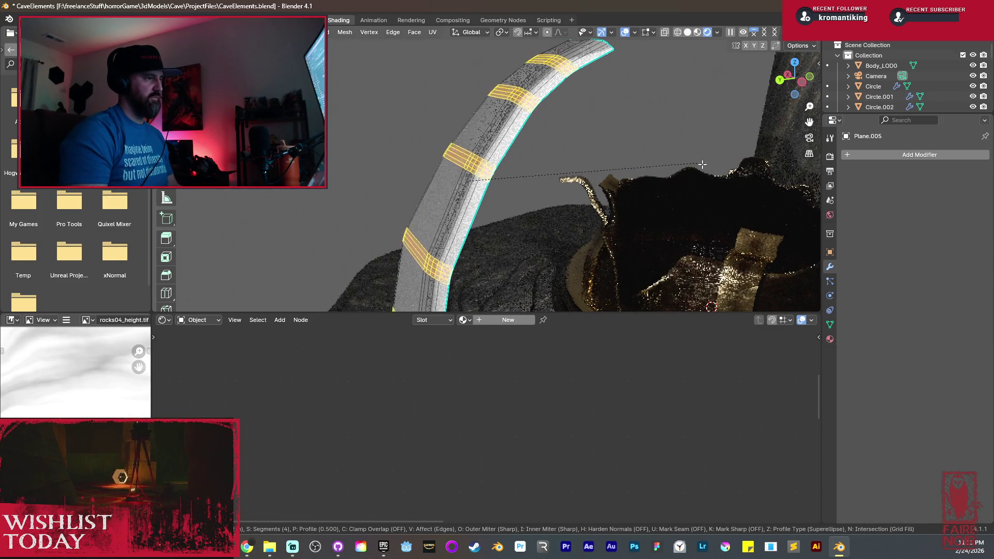
{"action": "left_click", "coordinate": [778, 192]}
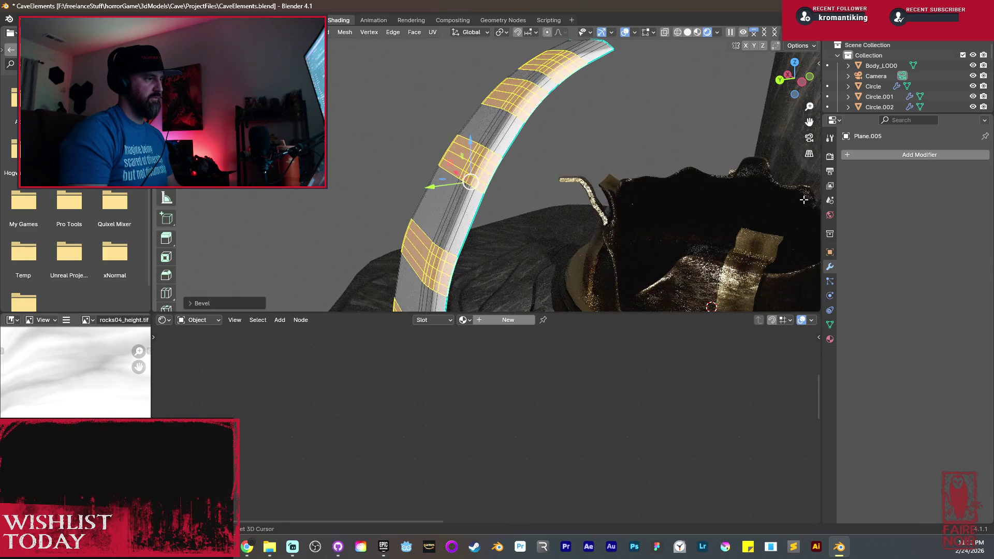
{"action": "key", "text": "Tab"}
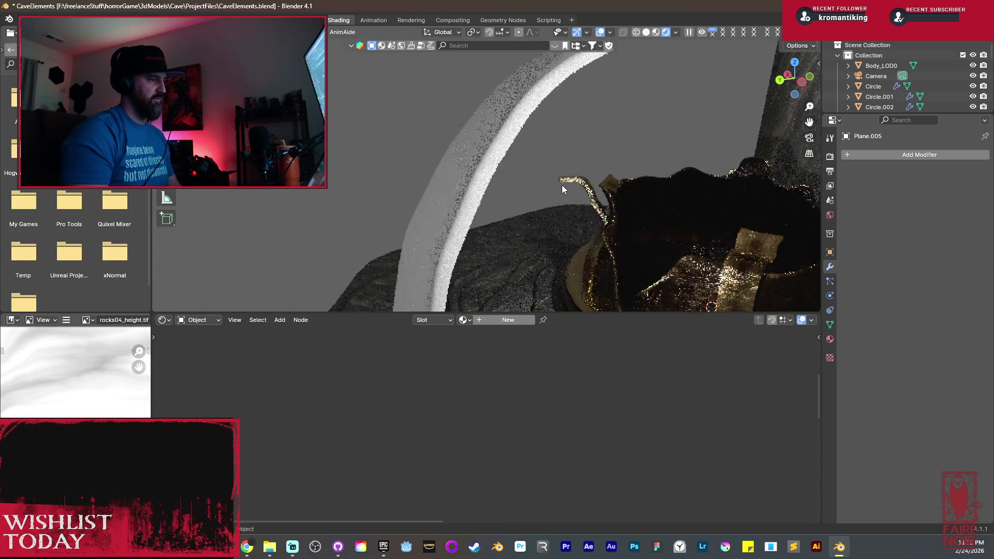
Select the horn, then add the golden pot as the active object.
{"action": "mouse_move", "coordinate": [561, 184]}
{"action": "middle_mouse_down"}
{"action": "mouse_move", "coordinate": [526, 203]}
{"action": "mouse_move", "coordinate": [513, 194]}
{"action": "middle_mouse_up"}
{"action": "scroll", "coordinate": [513, 199], "scroll_direction": "down", "scroll_amount": 2}
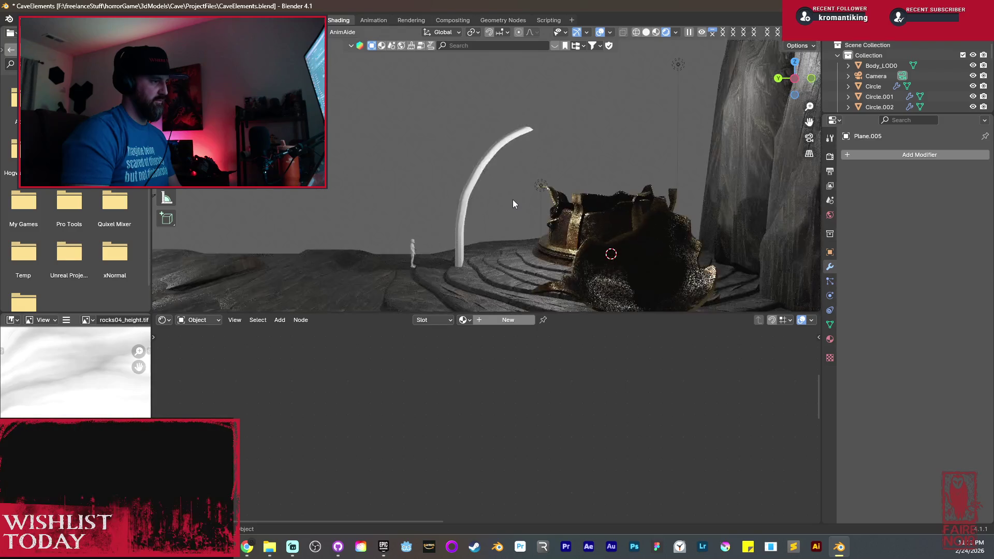
{"action": "mouse_move", "coordinate": [498, 253]}
{"action": "middle_mouse_down"}
{"action": "mouse_move", "coordinate": [751, 220]}
{"action": "mouse_move", "coordinate": [479, 221]}
{"action": "middle_mouse_up"}
{"action": "left_click", "coordinate": [498, 222]}
{"action": "left_click", "coordinate": [449, 220], "text": "shift"}
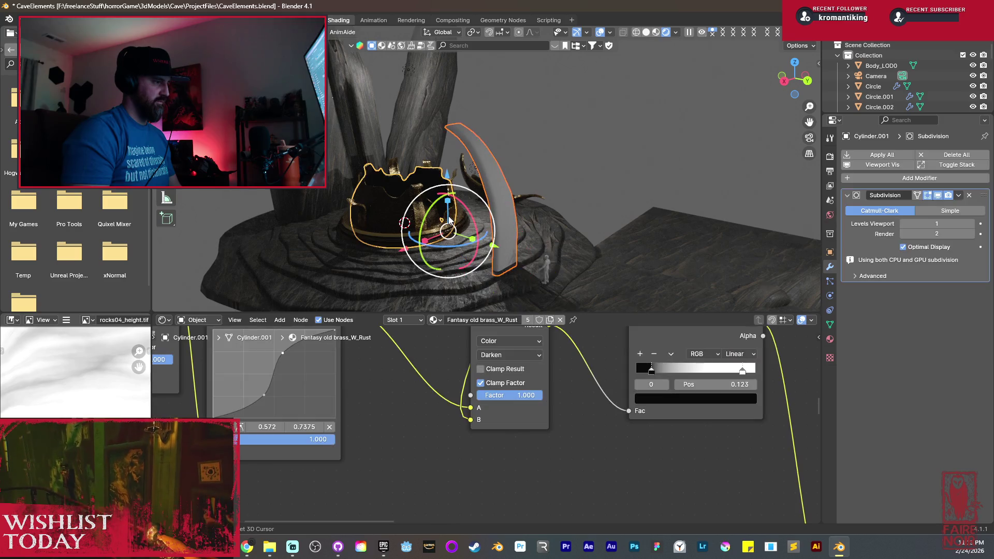
Link the pot's Fantasy old brass_W_Rust material onto the horn.
{"action": "key", "text": "ctrl+l"}
{"action": "left_click", "coordinate": [448, 217]}
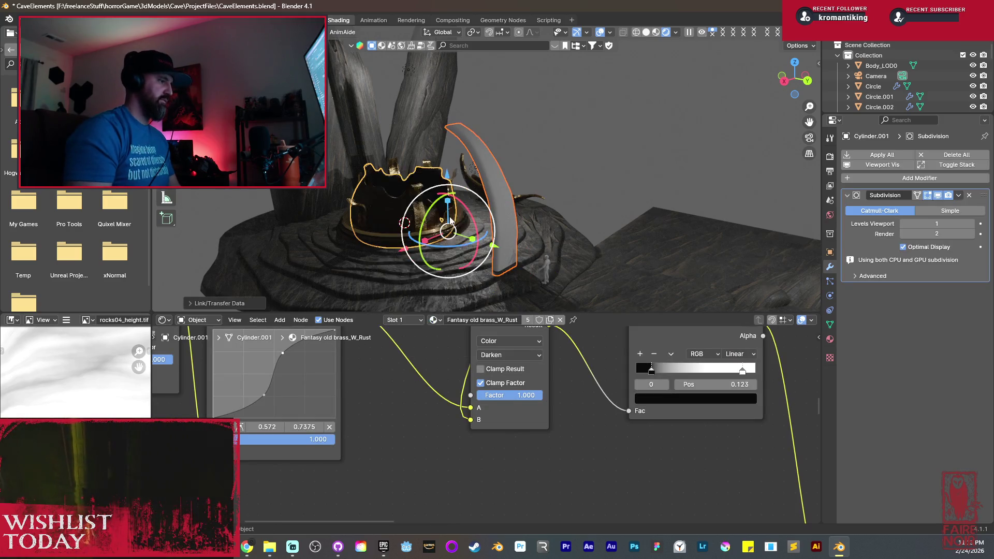
{"action": "key", "text": "alt+a"}
In Edit Mode with X-ray on, mark the horn's base edge as a UV seam.
{"action": "mouse_move", "coordinate": [488, 206]}
{"action": "middle_mouse_down"}
{"action": "mouse_move", "coordinate": [489, 198]}
{"action": "mouse_move", "coordinate": [417, 190]}
{"action": "mouse_move", "coordinate": [421, 202]}
{"action": "mouse_move", "coordinate": [497, 218]}
{"action": "mouse_move", "coordinate": [440, 234]}
{"action": "mouse_move", "coordinate": [428, 232]}
{"action": "mouse_move", "coordinate": [485, 192]}
{"action": "middle_mouse_up"}
{"action": "scroll", "coordinate": [439, 210], "scroll_direction": "up", "scroll_amount": 5}
{"action": "left_click", "coordinate": [485, 193]}
{"action": "key", "text": "Tab"}
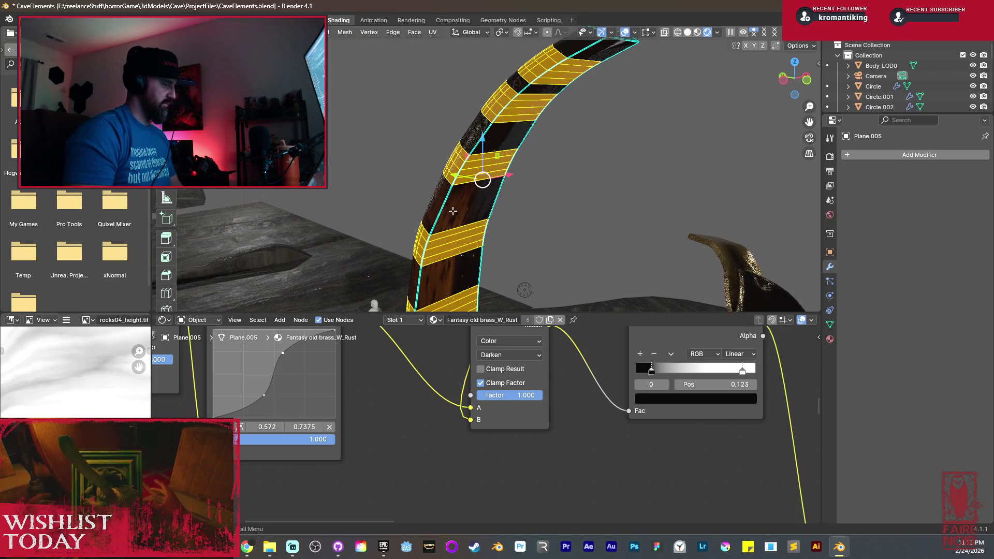
{"action": "key", "text": "Tab"}
{"action": "mouse_move", "coordinate": [512, 177]}
{"action": "middle_mouse_down"}
{"action": "mouse_move", "coordinate": [595, 115]}
{"action": "mouse_move", "coordinate": [511, 204]}
{"action": "mouse_move", "coordinate": [521, 147]}
{"action": "mouse_move", "coordinate": [497, 171]}
{"action": "mouse_move", "coordinate": [472, 155]}
{"action": "mouse_move", "coordinate": [472, 213]}
{"action": "mouse_move", "coordinate": [486, 183]}
{"action": "mouse_move", "coordinate": [558, 100]}
{"action": "mouse_move", "coordinate": [626, 189]}
{"action": "mouse_move", "coordinate": [593, 222]}
{"action": "mouse_move", "coordinate": [613, 247]}
{"action": "mouse_move", "coordinate": [668, 228]}
{"action": "mouse_move", "coordinate": [649, 168]}
{"action": "mouse_move", "coordinate": [643, 186]}
{"action": "mouse_move", "coordinate": [573, 160]}
{"action": "mouse_move", "coordinate": [542, 167]}
{"action": "middle_mouse_up"}
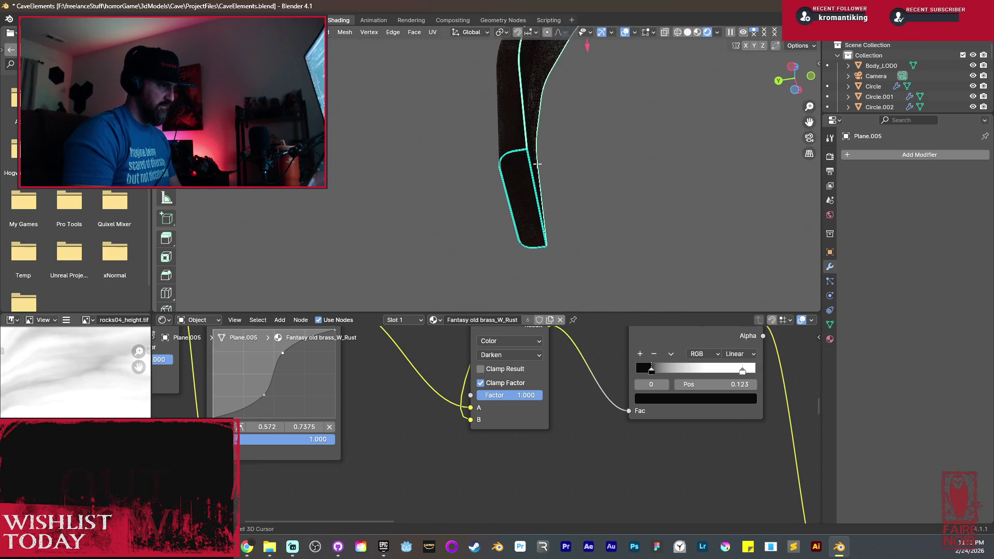
{"action": "key", "text": "alt+z"}
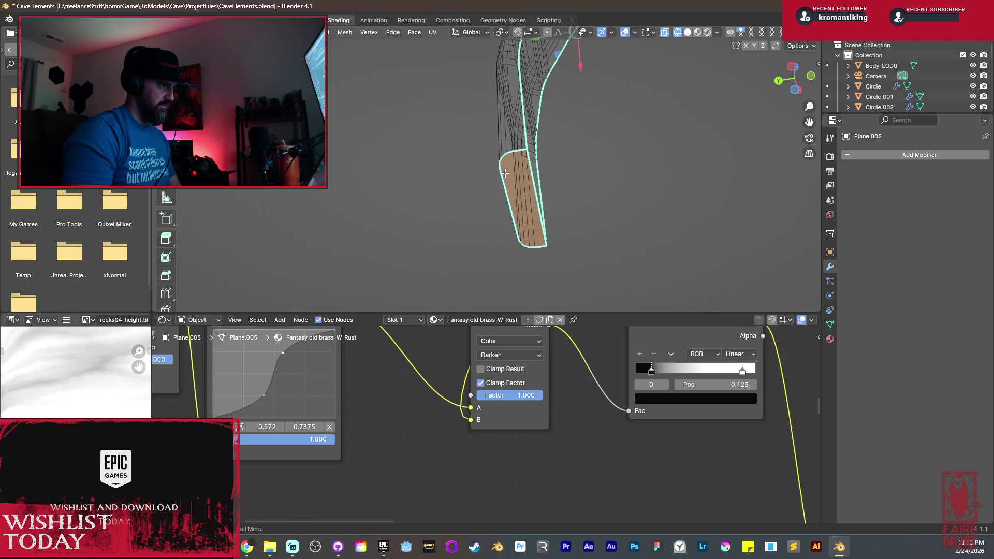
{"action": "key", "text": "ctrl+e"}
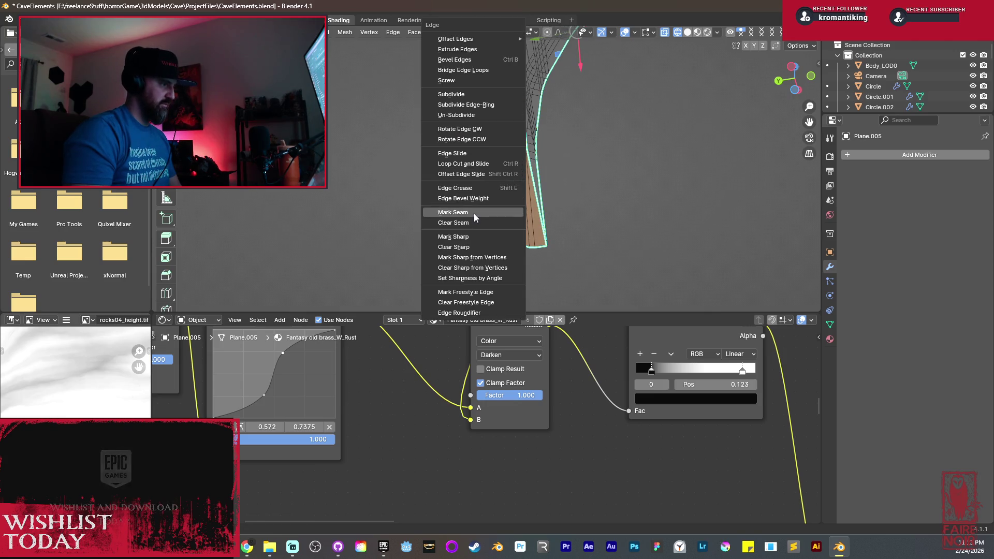
{"action": "left_click", "coordinate": [473, 214]}
Delete the horn's bottom face and return to Object Mode.
{"action": "middle_click_drag", "start_coordinate": [473, 216], "coordinate": [471, 227]}
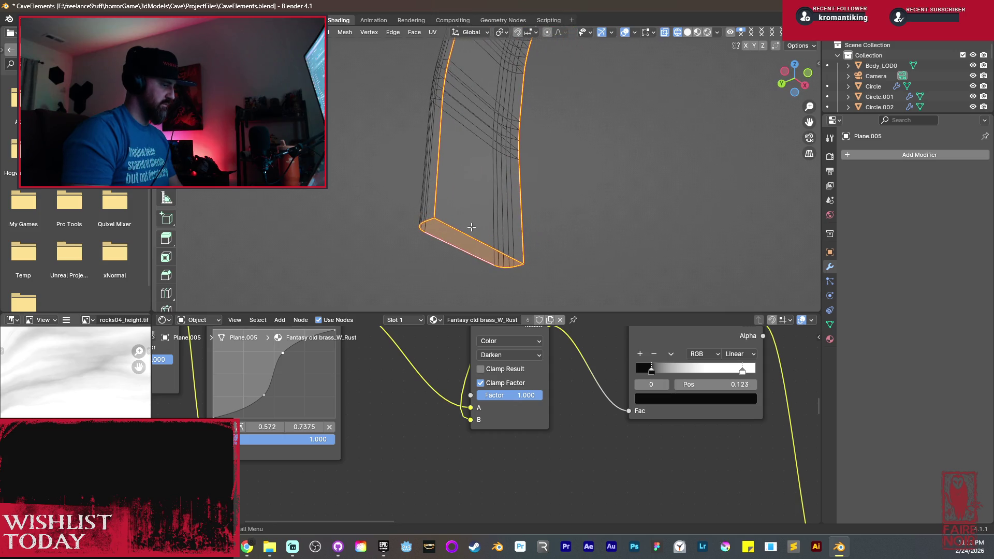
{"action": "key", "text": "x"}
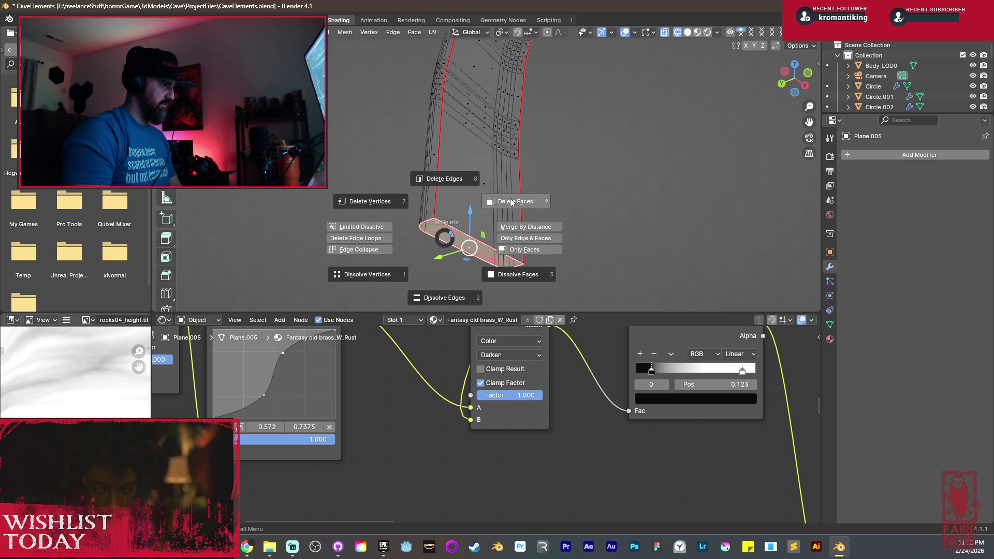
{"action": "left_click", "coordinate": [513, 201]}
{"action": "key", "text": "Tab"}
Turn off X-ray, restore the full cave scene, and switch to the UV Editing workspace.
{"action": "mouse_move", "coordinate": [511, 198]}
{"action": "middle_mouse_down"}
{"action": "mouse_move", "coordinate": [494, 279]}
{"action": "mouse_move", "coordinate": [502, 234]}
{"action": "mouse_move", "coordinate": [483, 212]}
{"action": "middle_mouse_up"}
{"action": "key", "text": "shift+z"}
{"action": "key", "text": "KP_Divide"}
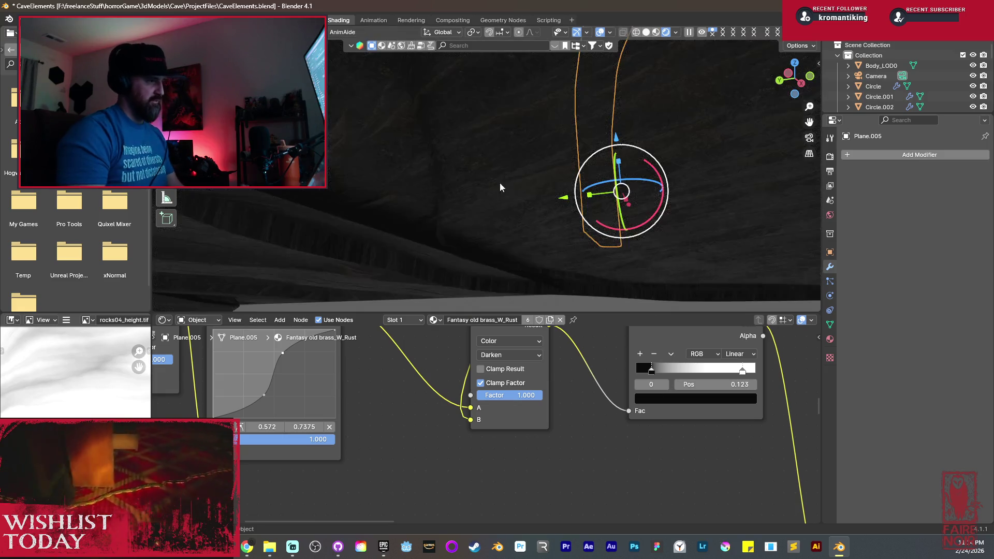
{"action": "key", "text": "shift+s"}
{"action": "left_click", "coordinate": [574, 251]}
{"action": "middle_click_drag", "start_coordinate": [576, 254], "coordinate": [511, 161]}
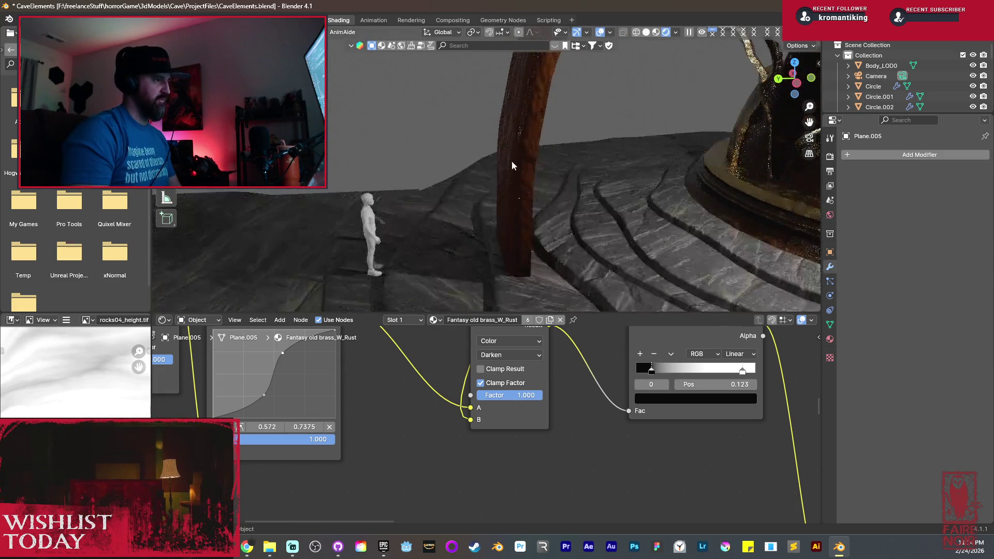
{"action": "key", "text": "ctrl+Page_Up"}
{"action": "key", "text": "ctrl+Page_Up"}
{"action": "scroll", "coordinate": [600, 303], "scroll_direction": "down", "scroll_amount": 5}
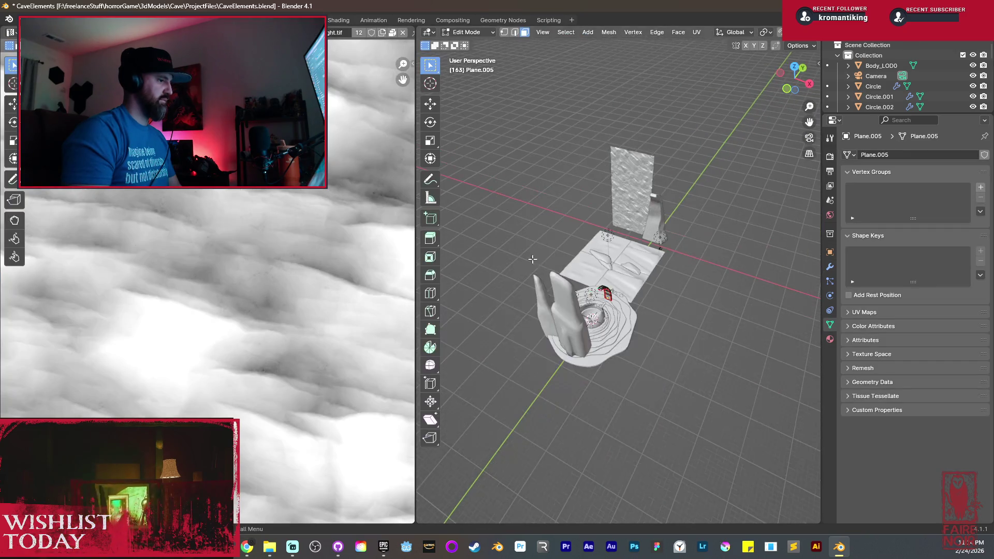
Select the whole horn mesh and unwrap its UVs.
{"action": "key", "text": "a"}
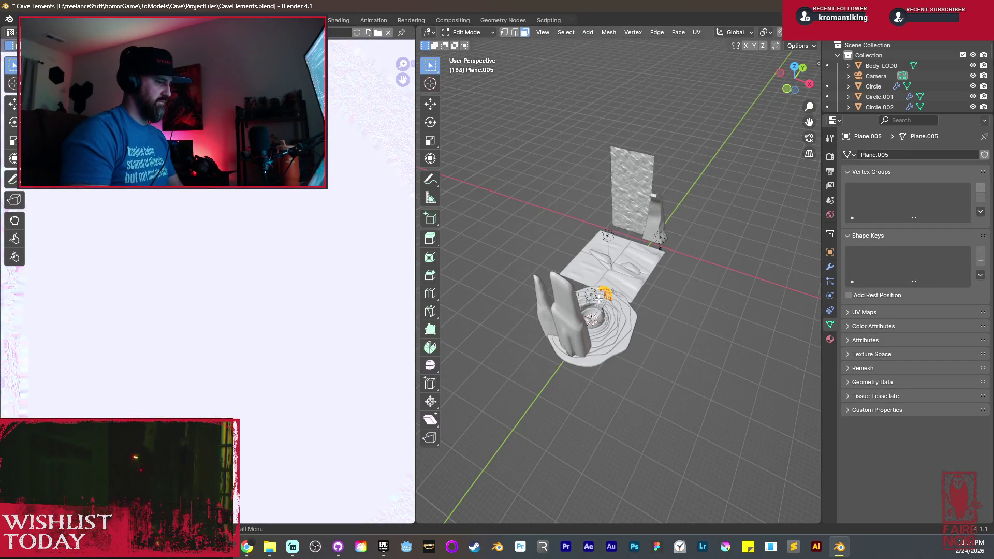
{"action": "key", "text": "u"}
{"action": "left_click", "coordinate": [553, 213]}
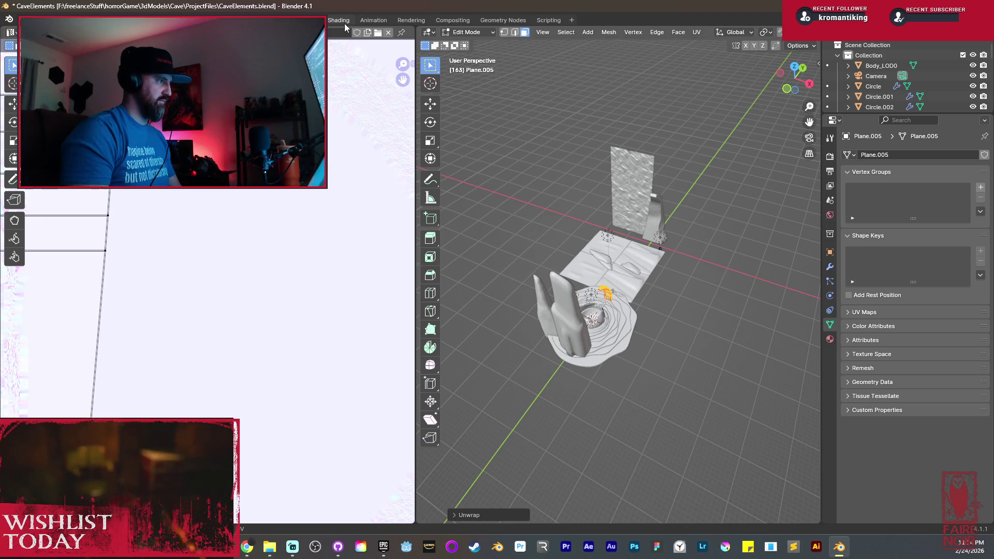
Back in the Shading workspace, re-enter Edit Mode on the horn and select a lower-left face.
{"action": "left_click", "coordinate": [345, 21]}
{"action": "key", "text": "a"}
{"action": "key", "text": "a"}
{"action": "mouse_move", "coordinate": [601, 209]}
{"action": "middle_mouse_down"}
{"action": "mouse_move", "coordinate": [549, 182]}
{"action": "mouse_move", "coordinate": [524, 222]}
{"action": "mouse_move", "coordinate": [497, 188]}
{"action": "mouse_move", "coordinate": [490, 245]}
{"action": "mouse_move", "coordinate": [584, 187]}
{"action": "mouse_move", "coordinate": [499, 228]}
{"action": "mouse_move", "coordinate": [495, 256]}
{"action": "mouse_move", "coordinate": [433, 172]}
{"action": "mouse_move", "coordinate": [461, 212]}
{"action": "middle_mouse_up"}
{"action": "scroll", "coordinate": [465, 213], "scroll_direction": "up", "scroll_amount": 8}
{"action": "mouse_move", "coordinate": [464, 260]}
{"action": "middle_mouse_down"}
{"action": "mouse_move", "coordinate": [663, 135]}
{"action": "mouse_move", "coordinate": [589, 209]}
{"action": "mouse_move", "coordinate": [573, 246]}
{"action": "mouse_move", "coordinate": [606, 221]}
{"action": "mouse_move", "coordinate": [522, 246]}
{"action": "middle_mouse_up"}
{"action": "key", "text": "Tab"}
{"action": "left_click", "coordinate": [493, 222]}
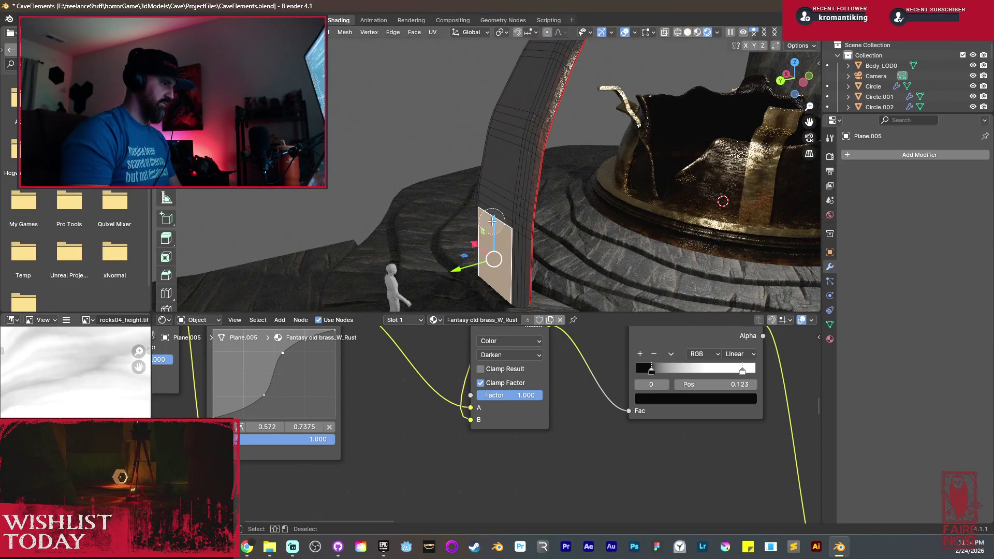
Extrude a column of faces up the horn's side and raise it along Z.
{"action": "left_click", "coordinate": [496, 135], "text": "ctrl"}
{"action": "left_click", "coordinate": [505, 123], "text": "ctrl"}
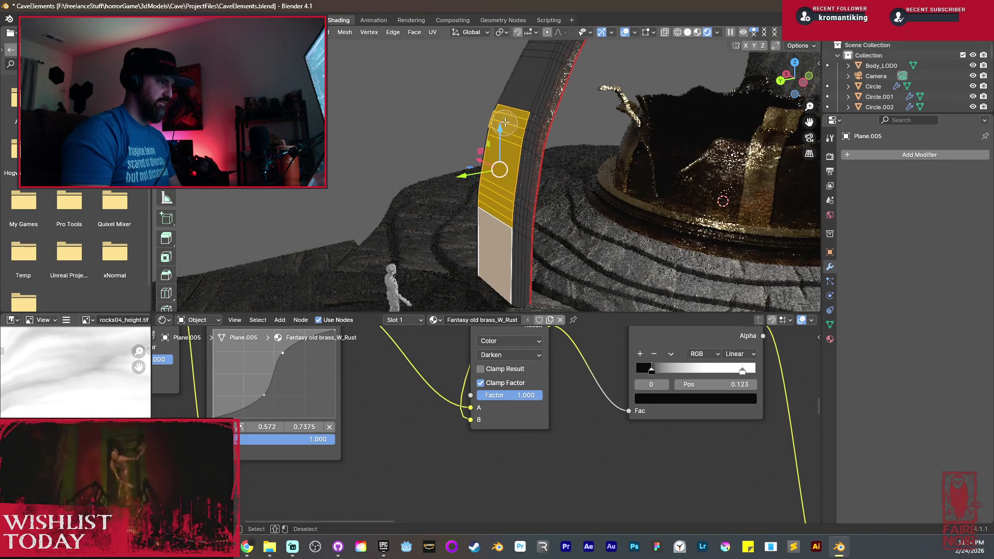
{"action": "left_click", "coordinate": [513, 70], "text": "ctrl"}
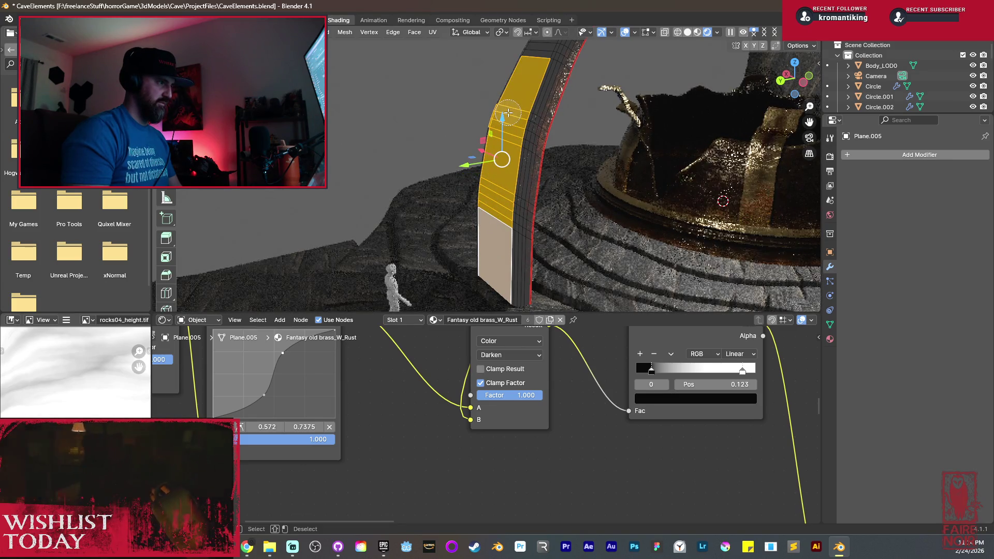
{"action": "mouse_move", "coordinate": [534, 165]}
{"action": "middle_mouse_down"}
{"action": "mouse_move", "coordinate": [623, 166]}
{"action": "mouse_move", "coordinate": [669, 186]}
{"action": "middle_mouse_up"}
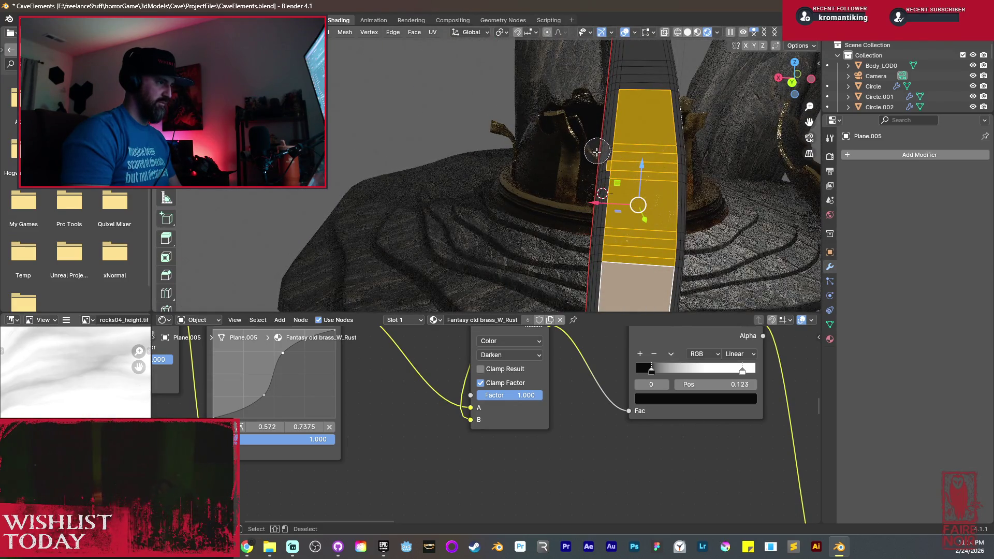
{"action": "mouse_move", "coordinate": [598, 187]}
{"action": "middle_mouse_down"}
{"action": "mouse_move", "coordinate": [497, 229]}
{"action": "mouse_move", "coordinate": [632, 288]}
{"action": "mouse_move", "coordinate": [654, 218]}
{"action": "middle_mouse_up"}
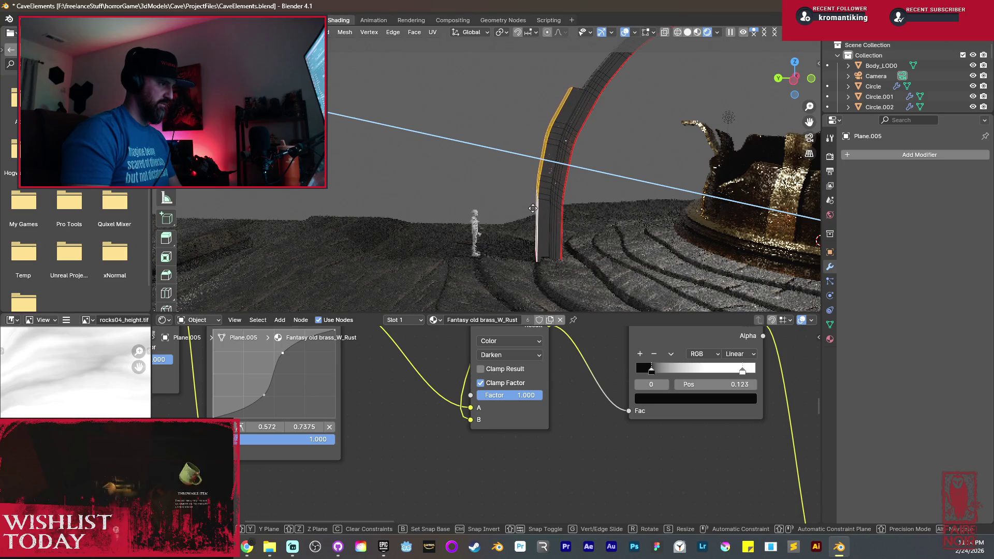
{"action": "left_click", "coordinate": [525, 210]}
{"action": "key", "text": "g"}
{"action": "key", "text": "z"}
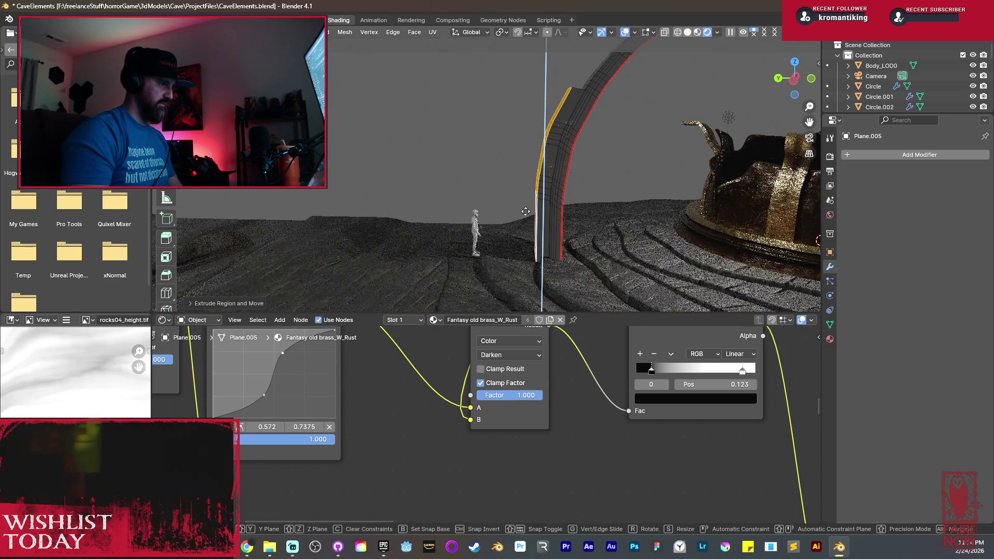
{"action": "left_click", "coordinate": [525, 243]}
{"action": "scroll", "coordinate": [560, 218], "scroll_direction": "up", "scroll_amount": 3}
Bevel the strip's long edge loop, then switch the viewport to Solid shading.
{"action": "middle_click_drag", "start_coordinate": [559, 218], "coordinate": [585, 203]}
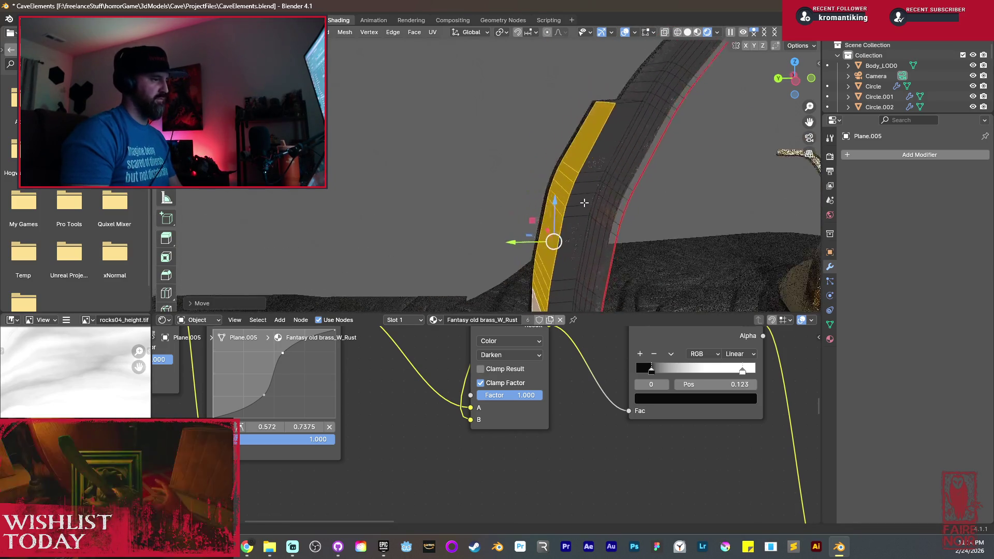
{"action": "left_click", "coordinate": [611, 113], "text": "alt"}
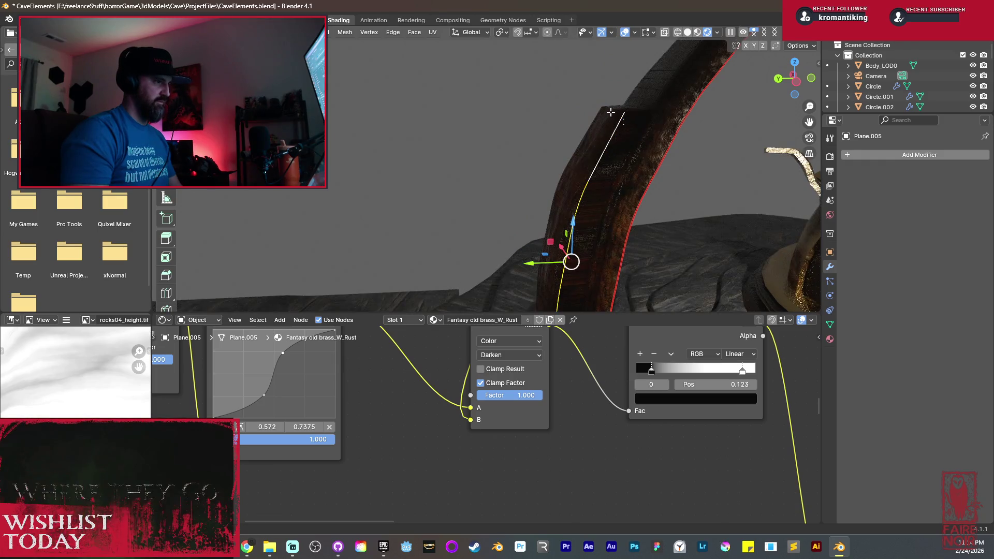
{"action": "scroll", "coordinate": [588, 122], "scroll_direction": "down", "scroll_amount": 3}
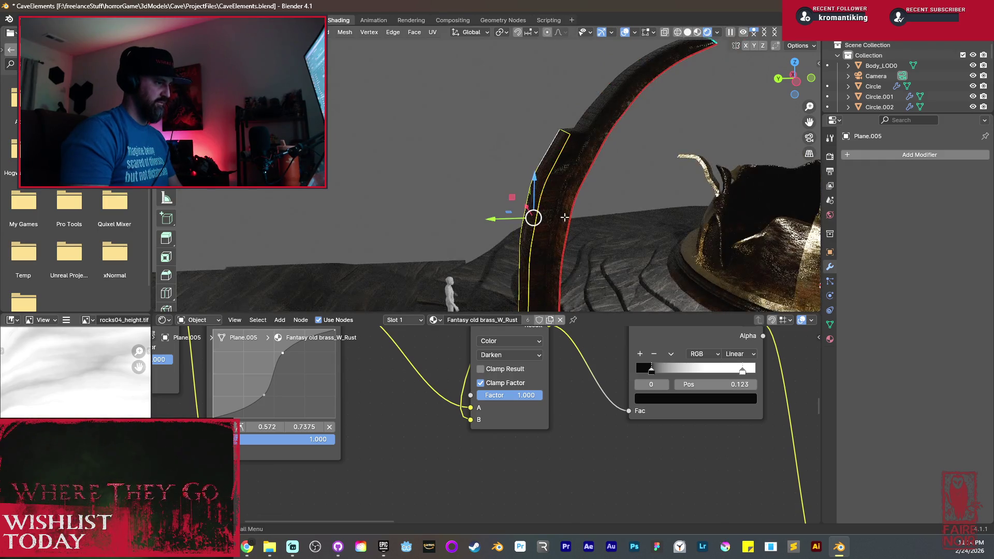
{"action": "key", "text": "ctrl+b"}
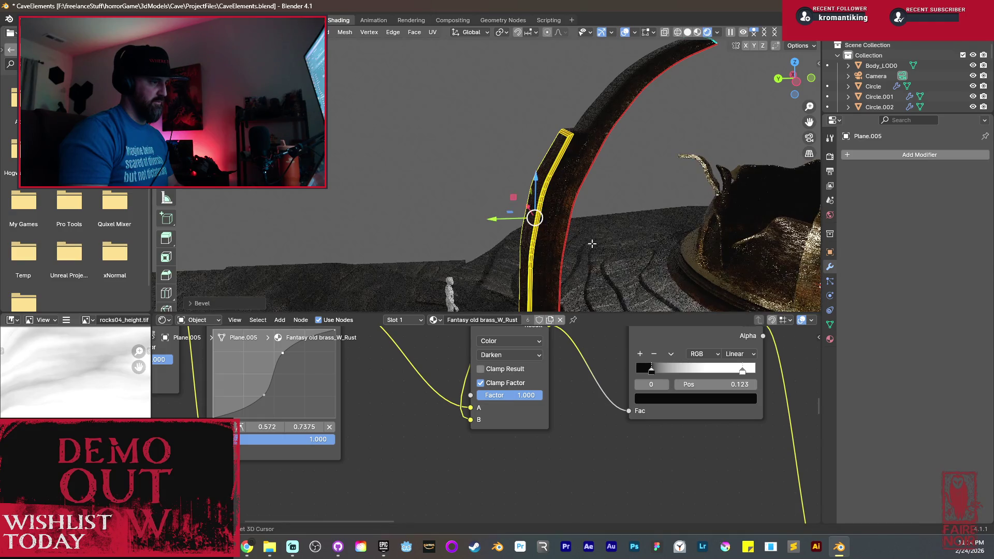
{"action": "key", "text": "Tab"}
{"action": "mouse_move", "coordinate": [532, 205]}
{"action": "middle_mouse_down"}
{"action": "mouse_move", "coordinate": [572, 228]}
{"action": "mouse_move", "coordinate": [627, 129]}
{"action": "mouse_move", "coordinate": [643, 51]}
{"action": "middle_mouse_up"}
{"action": "scroll", "coordinate": [577, 220], "scroll_direction": "up", "scroll_amount": 3}
{"action": "key", "text": "Tab"}
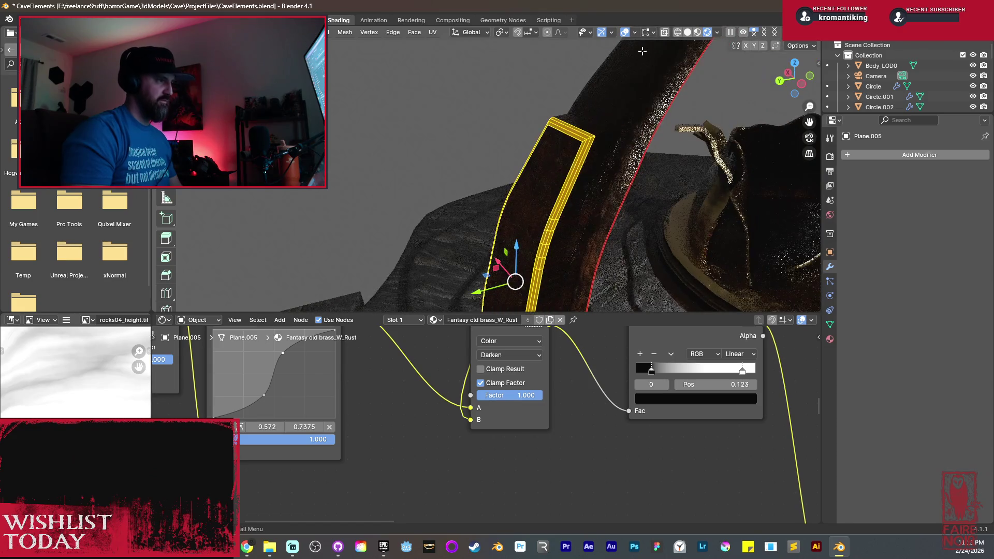
{"action": "left_click", "coordinate": [689, 33]}
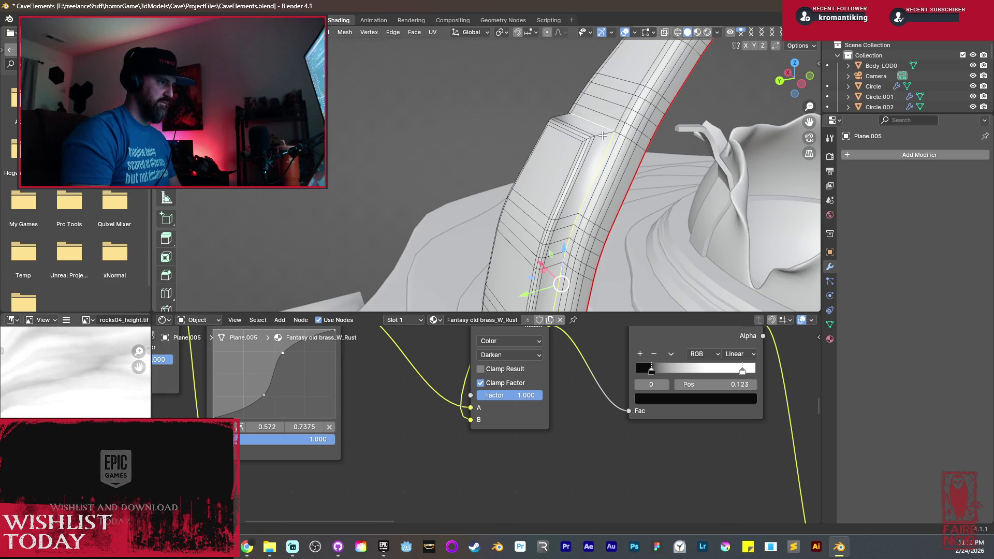
Frame the horn mesh and mark the selected edge as a seam.
{"action": "mouse_move", "coordinate": [567, 135]}
{"action": "middle_mouse_down"}
{"action": "mouse_move", "coordinate": [470, 163]}
{"action": "mouse_move", "coordinate": [501, 122]}
{"action": "mouse_move", "coordinate": [520, 170]}
{"action": "mouse_move", "coordinate": [497, 138]}
{"action": "middle_mouse_up"}
{"action": "key", "text": "KP_Decimal"}
{"action": "scroll", "coordinate": [520, 170], "scroll_direction": "up", "scroll_amount": 3}
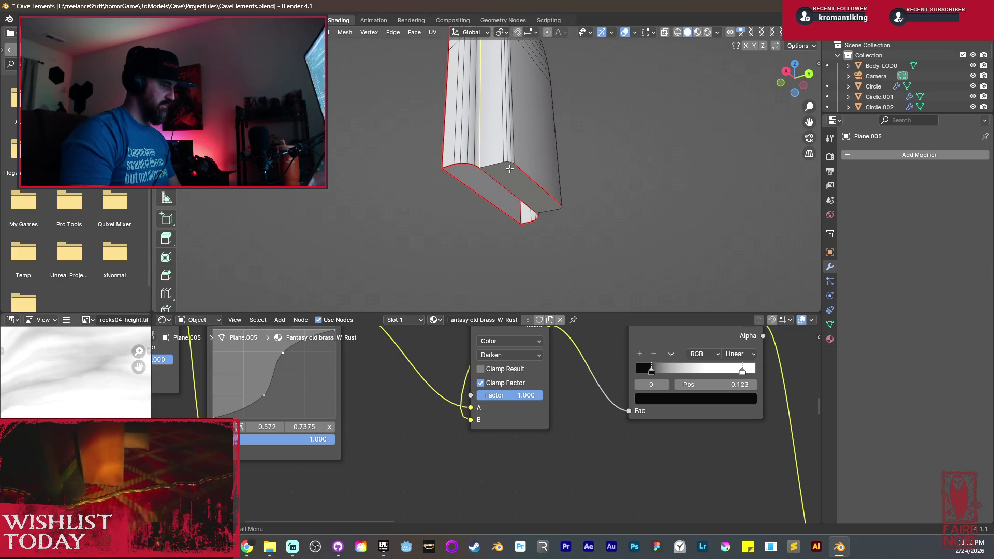
{"action": "key", "text": "ctrl+e"}
{"action": "left_click", "coordinate": [478, 216]}
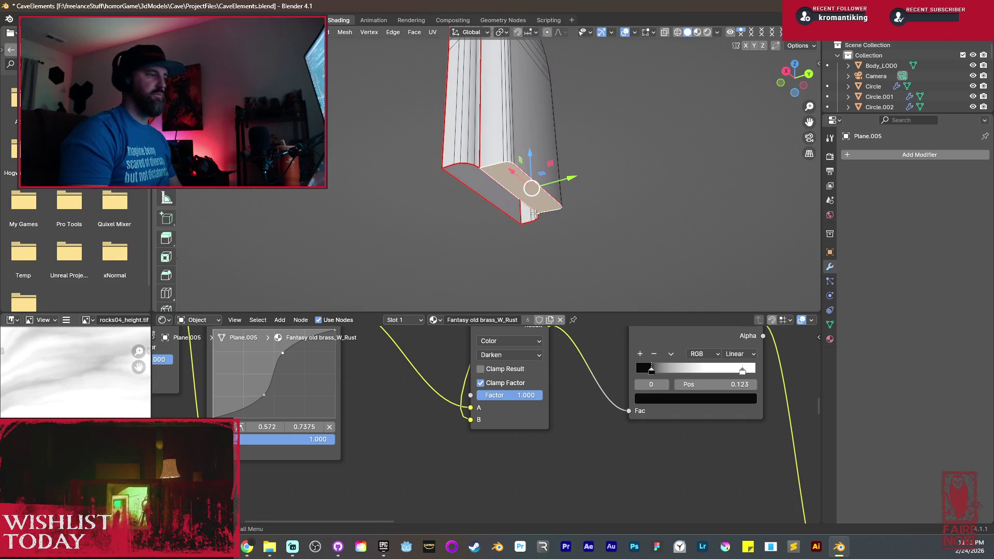
{"action": "key", "text": "grave"}
Select all of the horn, unwrap it, and switch to the UV Editing workspace.
{"action": "mouse_move", "coordinate": [533, 211]}
{"action": "middle_mouse_down"}
{"action": "mouse_move", "coordinate": [599, 171]}
{"action": "mouse_move", "coordinate": [288, 222]}
{"action": "mouse_move", "coordinate": [584, 257]}
{"action": "middle_mouse_up"}
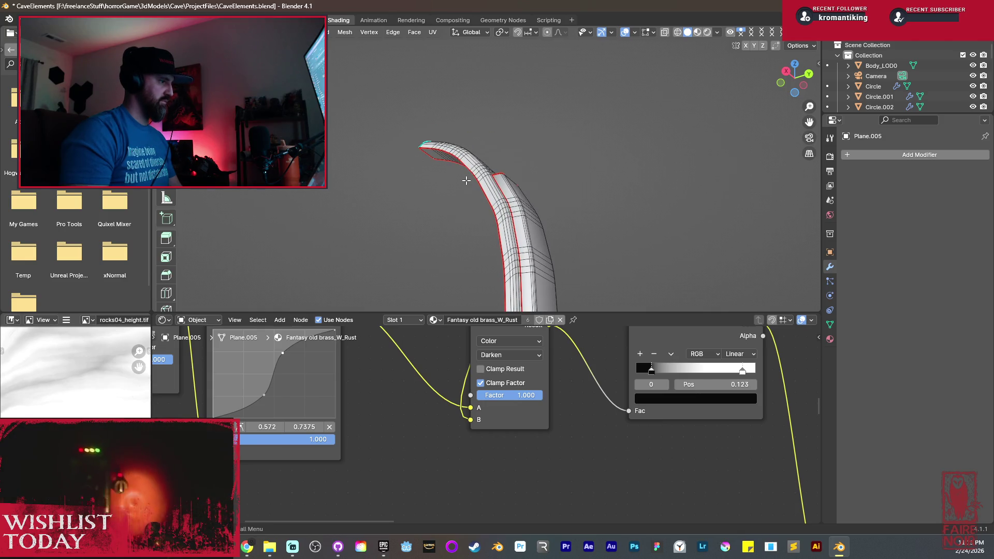
{"action": "key", "text": "a"}
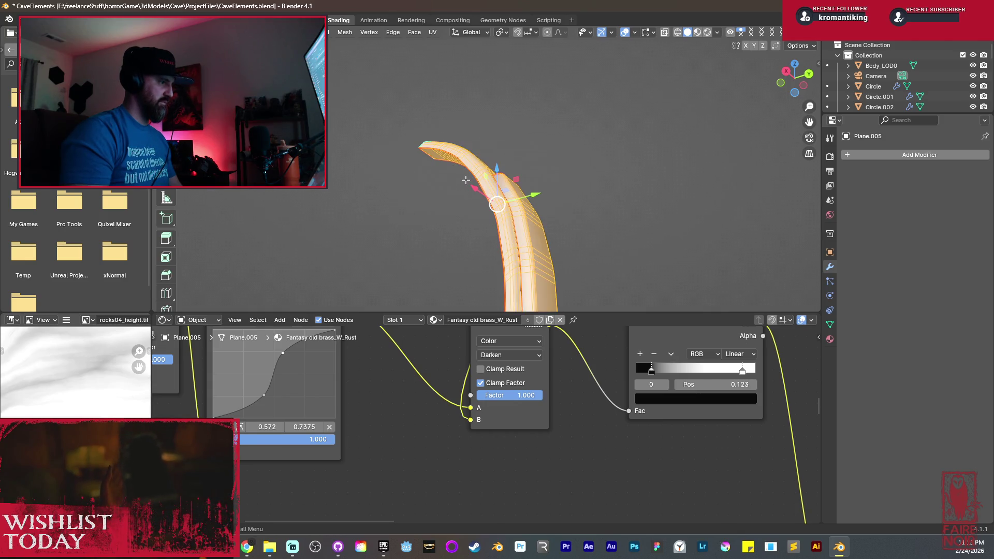
{"action": "right_click", "coordinate": [455, 175]}
{"action": "key", "text": "Escape"}
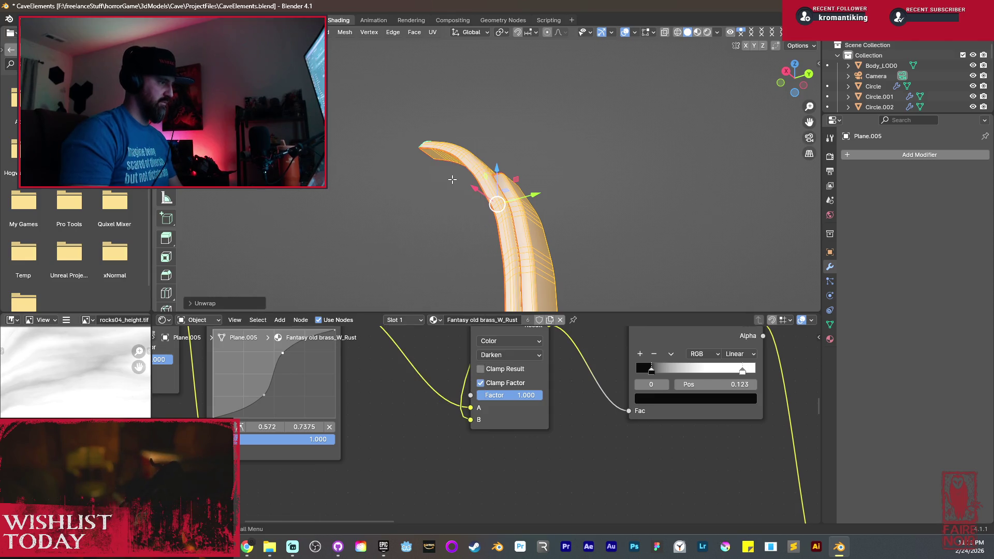
{"action": "key", "text": "Tab"}
{"action": "left_click", "coordinate": [259, 19]}
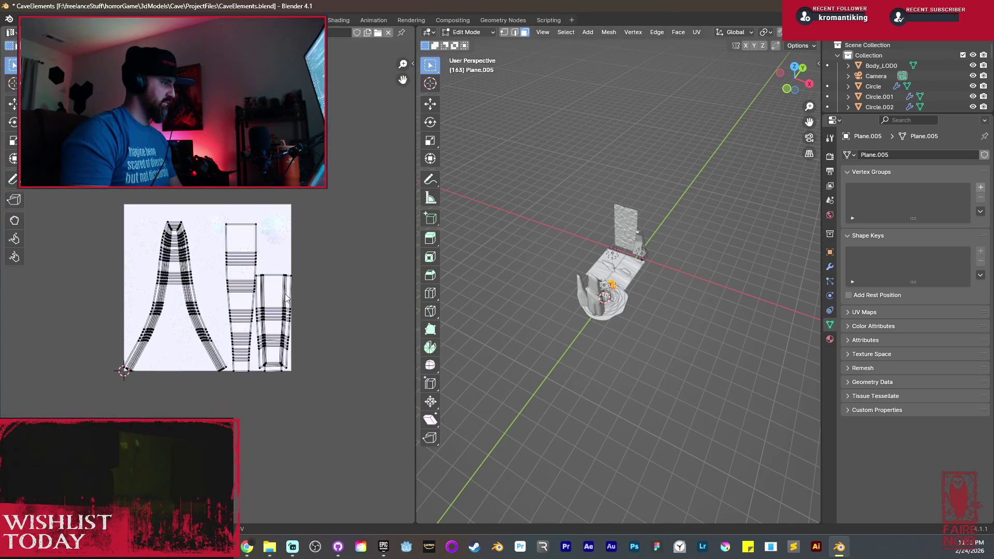
Zoom in and pan to inspect the horn's unwrapped mesh up close.
{"action": "middle_click_drag", "start_coordinate": [580, 290], "coordinate": [591, 284]}
{"action": "scroll", "coordinate": [591, 284], "scroll_direction": "up", "scroll_amount": 4}
{"action": "scroll", "coordinate": [590, 284], "scroll_direction": "up", "scroll_amount": 2}
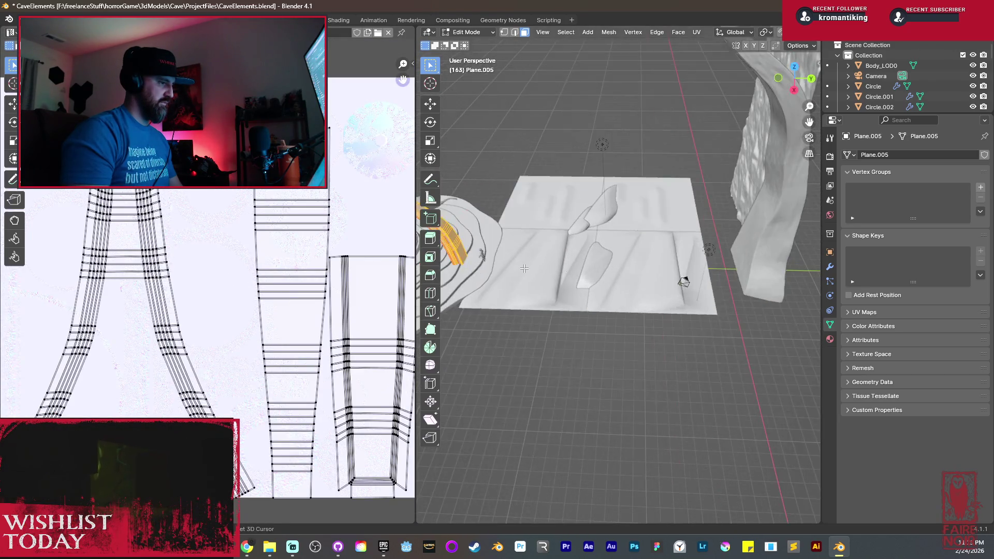
{"action": "scroll", "coordinate": [523, 267], "scroll_direction": "up", "scroll_amount": 3}
{"action": "scroll", "coordinate": [538, 259], "scroll_direction": "up", "scroll_amount": 3}
{"action": "middle_click_drag", "start_coordinate": [569, 248], "coordinate": [604, 281], "text": "shift"}
{"action": "scroll", "coordinate": [604, 281], "scroll_direction": "up", "scroll_amount": 3}
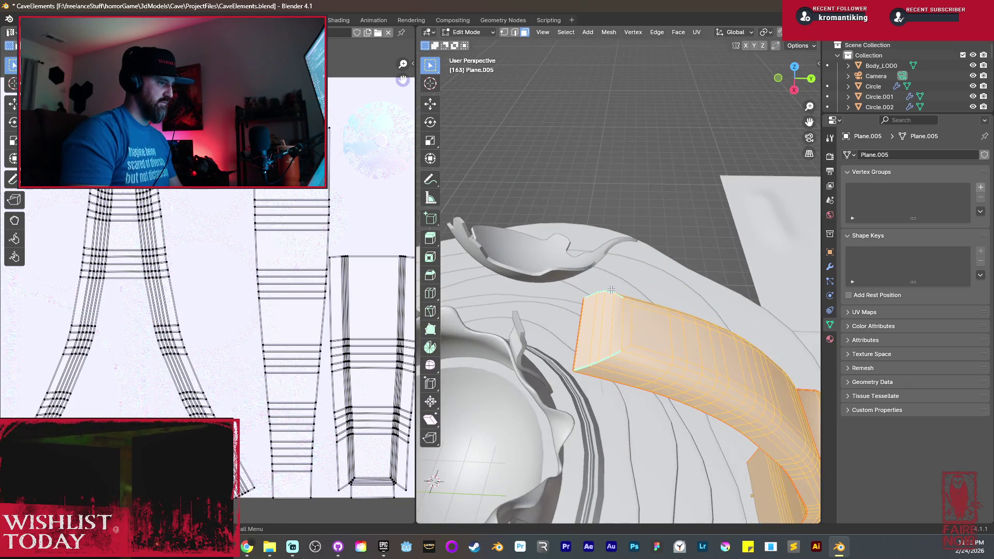
{"action": "scroll", "coordinate": [622, 290], "scroll_direction": "up", "scroll_amount": 3}
{"action": "middle_click_drag", "start_coordinate": [642, 466], "coordinate": [654, 297], "text": "shift"}
{"action": "scroll", "coordinate": [654, 297], "scroll_direction": "up", "scroll_amount": 3}
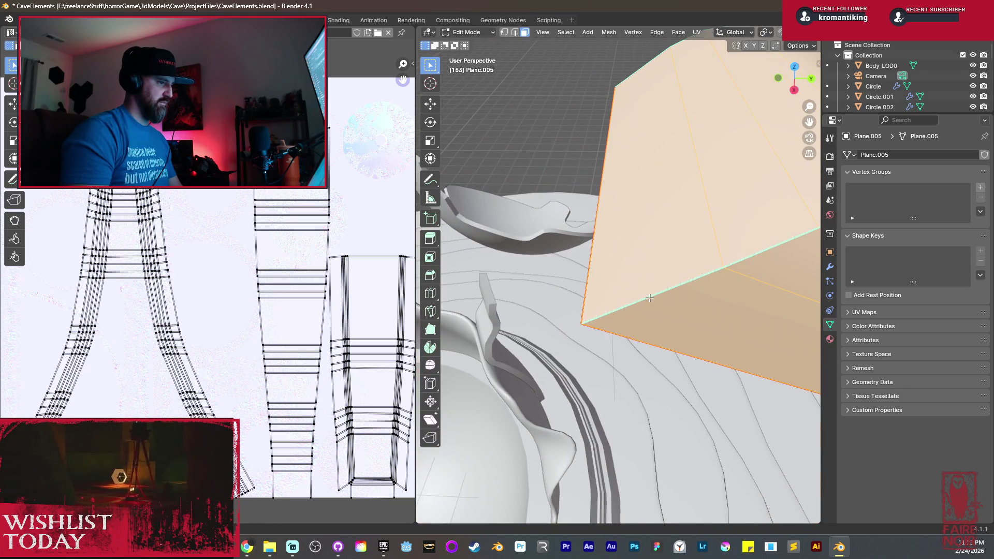
{"action": "scroll", "coordinate": [669, 291], "scroll_direction": "up", "scroll_amount": 3}
Switch to edge select, deselect everything, and go back to the Shading workspace.
{"action": "key", "text": "2"}
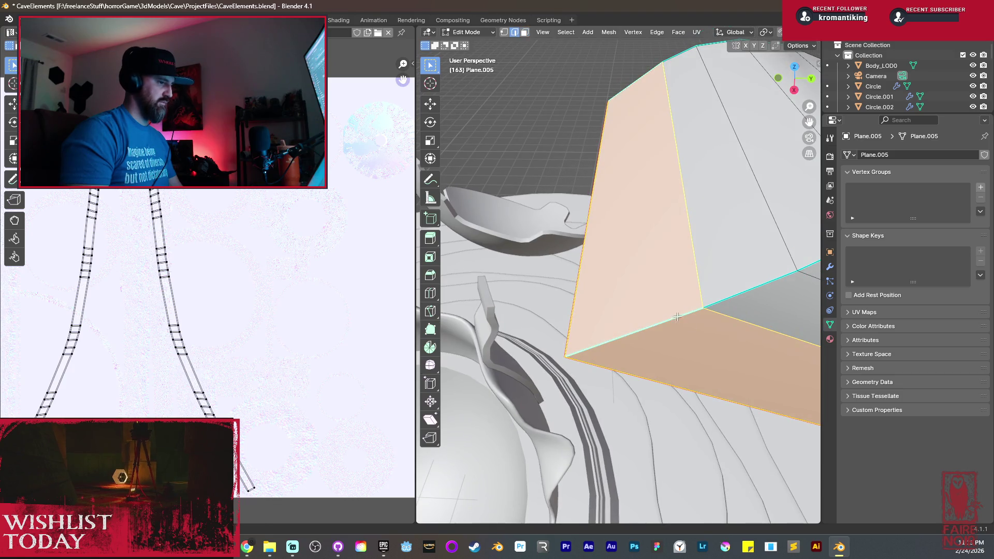
{"action": "key", "text": "alt+a"}
{"action": "mouse_move", "coordinate": [661, 227]}
{"action": "middle_mouse_down", "text": "shift"}
{"action": "mouse_move", "coordinate": [581, 368]}
{"action": "mouse_move", "coordinate": [650, 343]}
{"action": "middle_mouse_up", "text": "shift"}
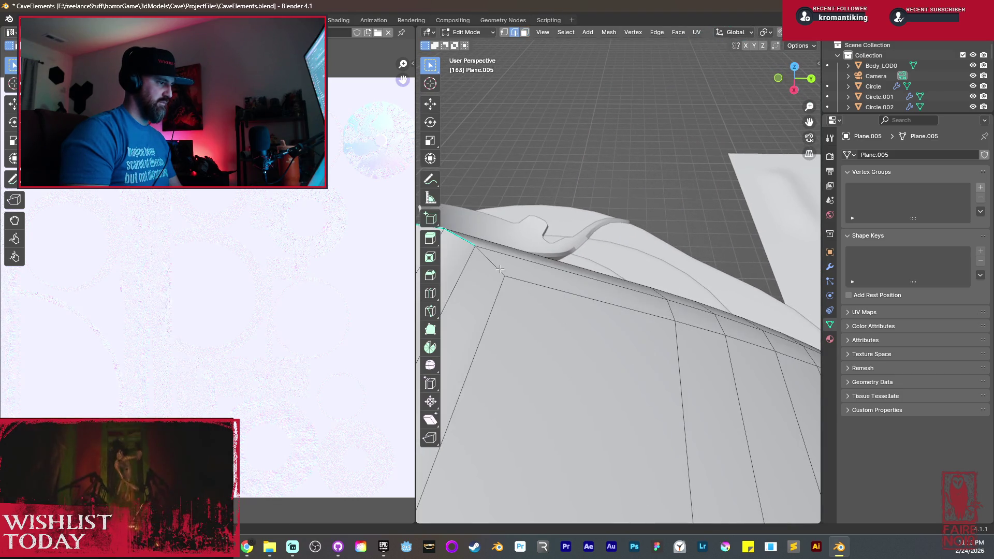
{"action": "key", "text": "ctrl+Page_Down"}
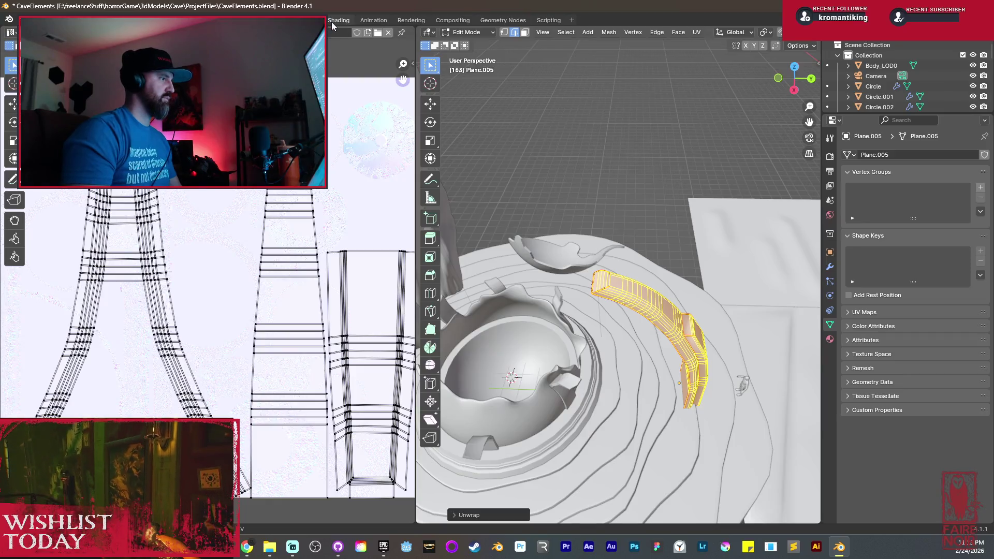
{"action": "key", "text": "ctrl+Page_Down"}
{"action": "scroll", "coordinate": [610, 244], "scroll_direction": "down", "scroll_amount": 5}
View the cave in Rendered shading from several angles, then select the horn.
{"action": "mouse_move", "coordinate": [569, 124]}
{"action": "middle_mouse_down"}
{"action": "mouse_move", "coordinate": [591, 171]}
{"action": "mouse_move", "coordinate": [544, 125]}
{"action": "mouse_move", "coordinate": [666, 48]}
{"action": "middle_mouse_up"}
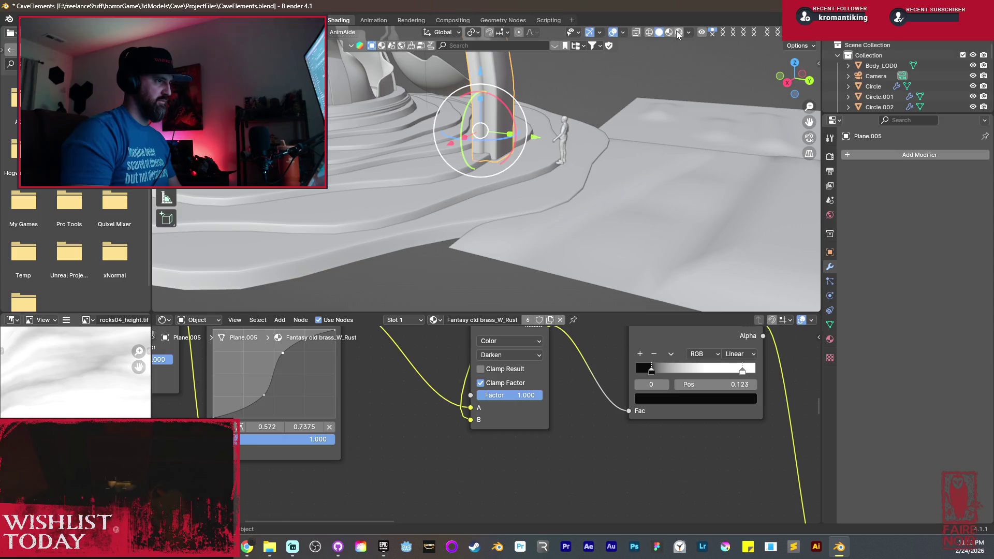
{"action": "left_click", "coordinate": [678, 33]}
{"action": "mouse_move", "coordinate": [536, 109]}
{"action": "middle_mouse_down"}
{"action": "mouse_move", "coordinate": [567, 189]}
{"action": "mouse_move", "coordinate": [512, 161]}
{"action": "mouse_move", "coordinate": [427, 161]}
{"action": "mouse_move", "coordinate": [456, 190]}
{"action": "mouse_move", "coordinate": [479, 157]}
{"action": "mouse_move", "coordinate": [443, 216]}
{"action": "mouse_move", "coordinate": [510, 228]}
{"action": "mouse_move", "coordinate": [646, 212]}
{"action": "middle_mouse_up"}
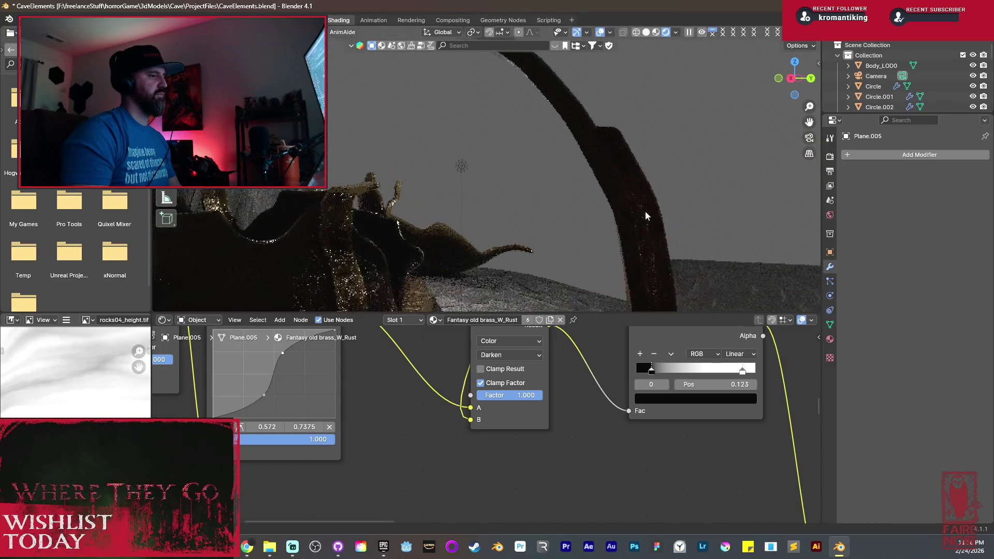
{"action": "scroll", "coordinate": [645, 211], "scroll_direction": "down", "scroll_amount": 8}
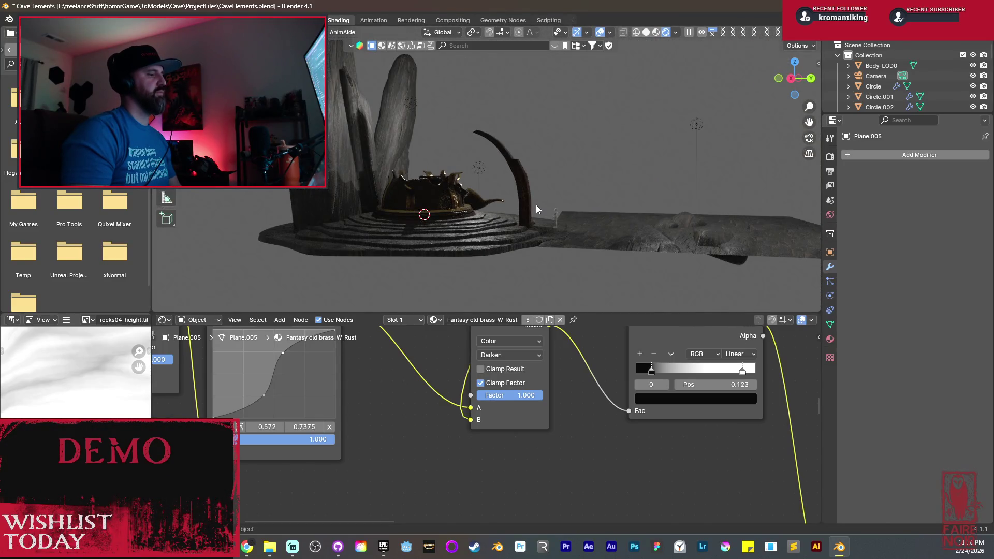
{"action": "mouse_move", "coordinate": [533, 198]}
{"action": "middle_mouse_down"}
{"action": "mouse_move", "coordinate": [578, 214]}
{"action": "mouse_move", "coordinate": [564, 234]}
{"action": "mouse_move", "coordinate": [533, 208]}
{"action": "mouse_move", "coordinate": [474, 215]}
{"action": "mouse_move", "coordinate": [502, 180]}
{"action": "mouse_move", "coordinate": [460, 176]}
{"action": "mouse_move", "coordinate": [516, 202]}
{"action": "middle_mouse_up"}
{"action": "left_click", "coordinate": [489, 183]}
Raise two adjacent horn faces outward along Z into a block and reposition it.
{"action": "key", "text": "Tab"}
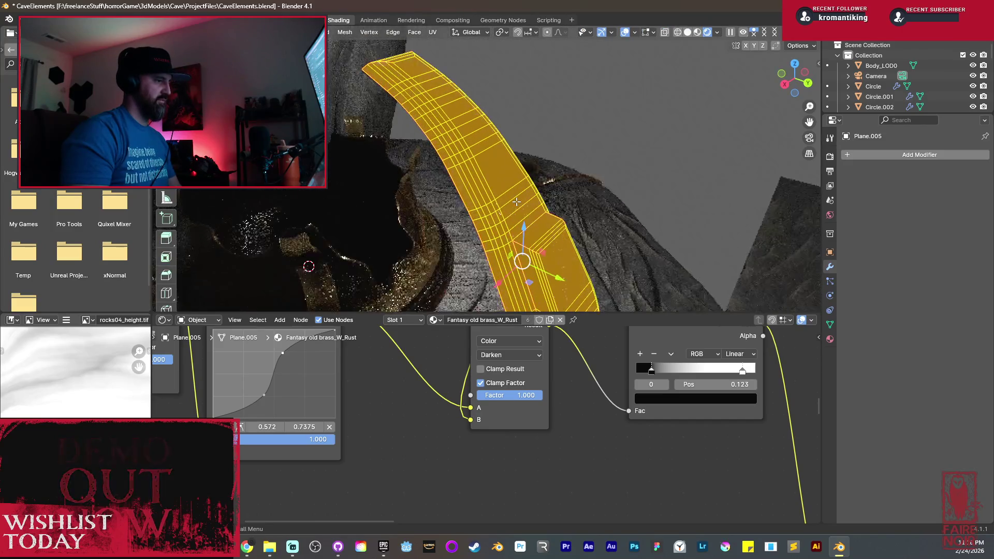
{"action": "left_click", "coordinate": [487, 161]}
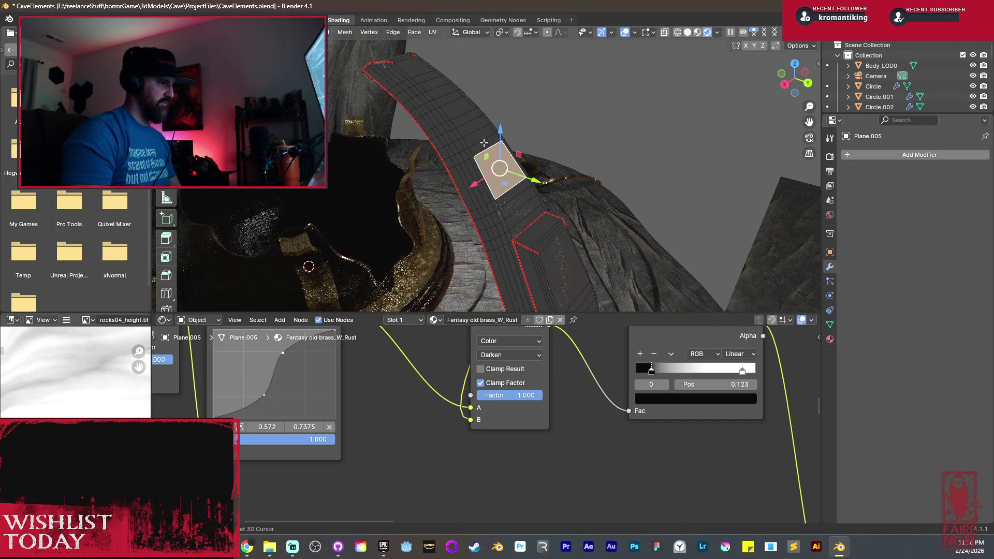
{"action": "left_click", "coordinate": [469, 119], "text": "shift"}
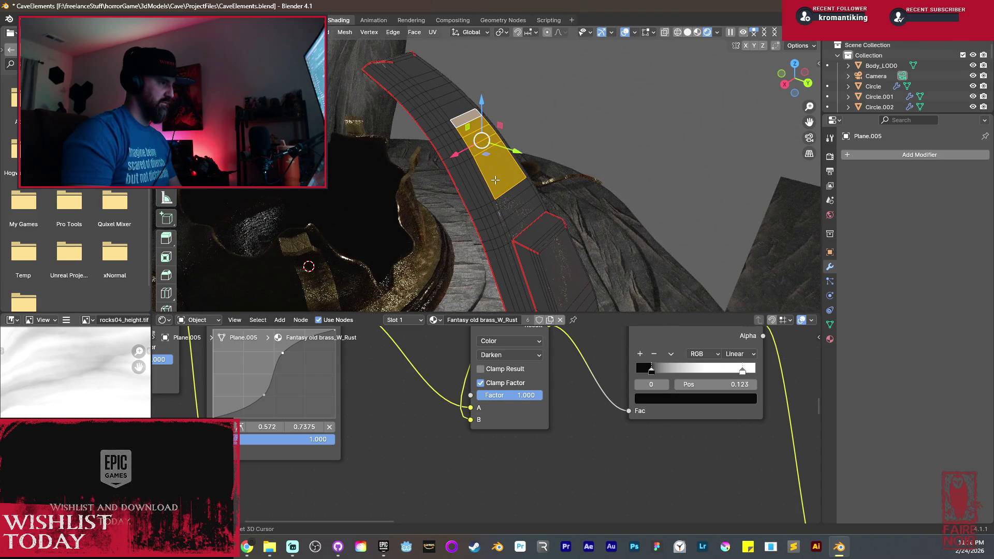
{"action": "middle_click_drag", "start_coordinate": [510, 180], "coordinate": [525, 178]}
{"action": "key", "text": "ctrl+z"}
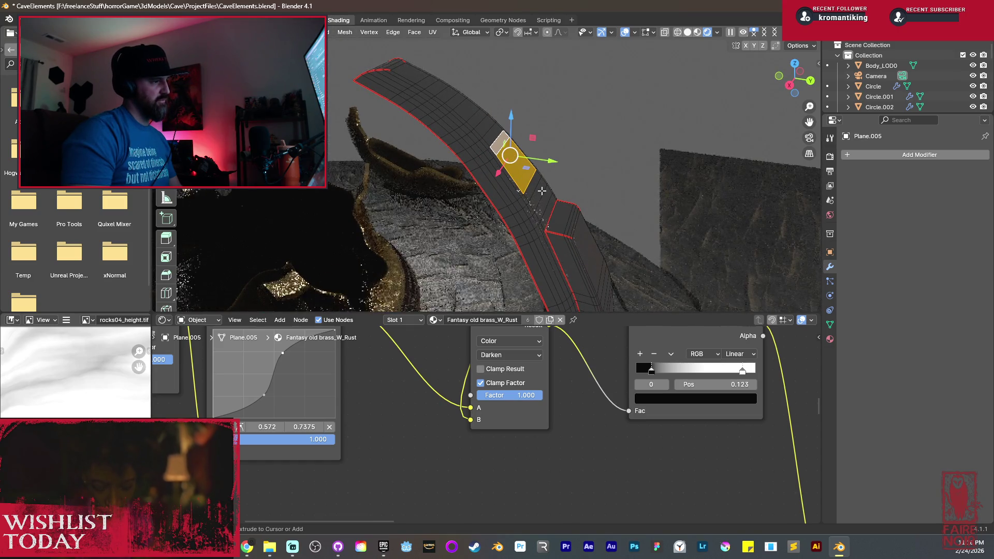
{"action": "middle_click_drag", "start_coordinate": [487, 146], "coordinate": [470, 117]}
{"action": "key", "text": "g"}
{"action": "key", "text": "z"}
{"action": "key", "text": "z"}
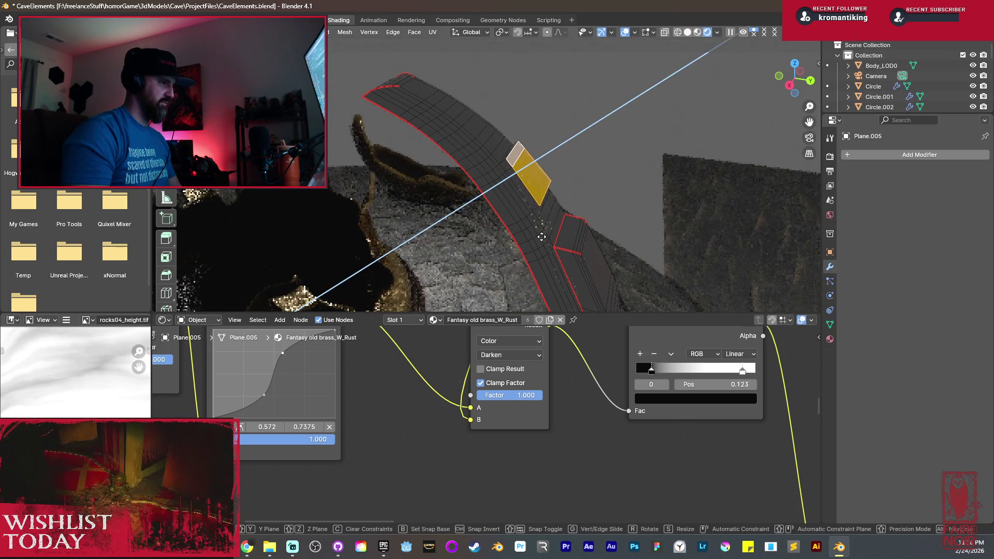
{"action": "left_click", "coordinate": [561, 231]}
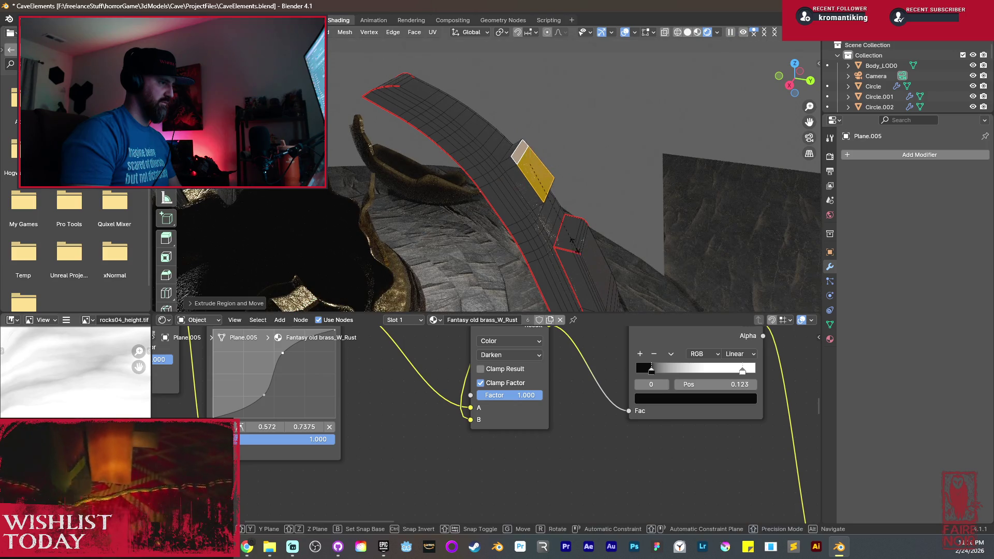
{"action": "middle_click_drag", "start_coordinate": [557, 222], "coordinate": [572, 188]}
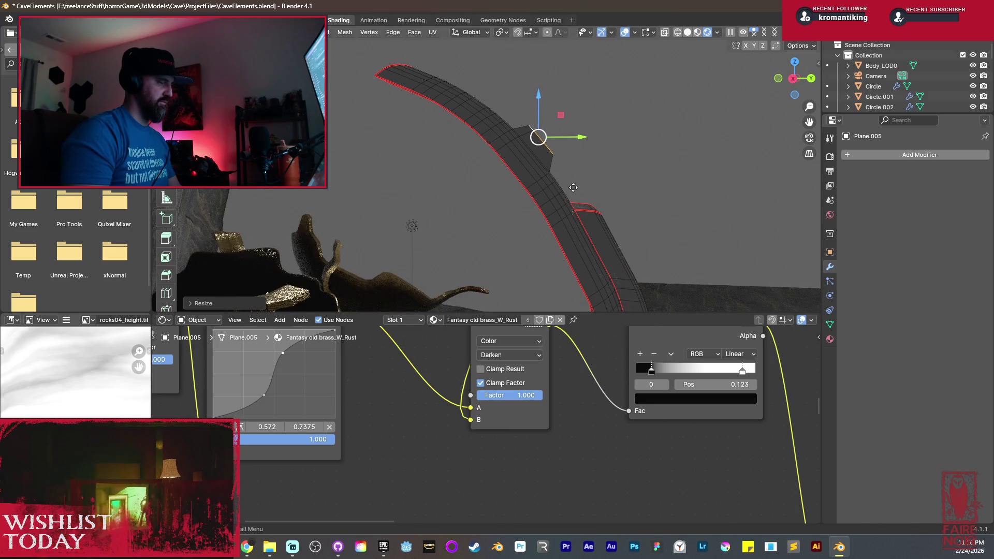
{"action": "key", "text": "g"}
{"action": "left_click", "coordinate": [578, 193]}
Extrude and scale a face near the horn's top into another block, then return to Solid shading.
{"action": "middle_click_drag", "start_coordinate": [578, 193], "coordinate": [474, 160]}
{"action": "left_click", "coordinate": [461, 135]}
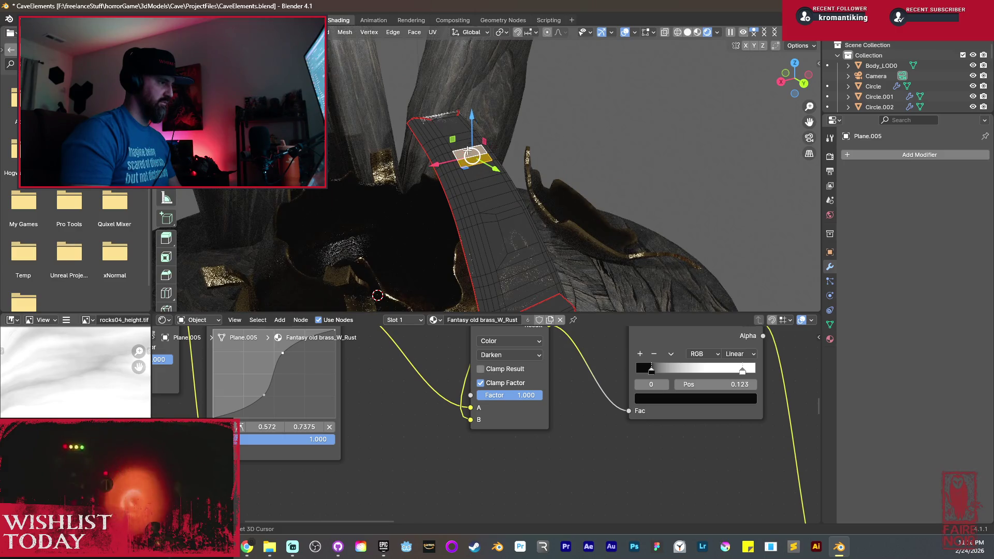
{"action": "key", "text": "grave"}
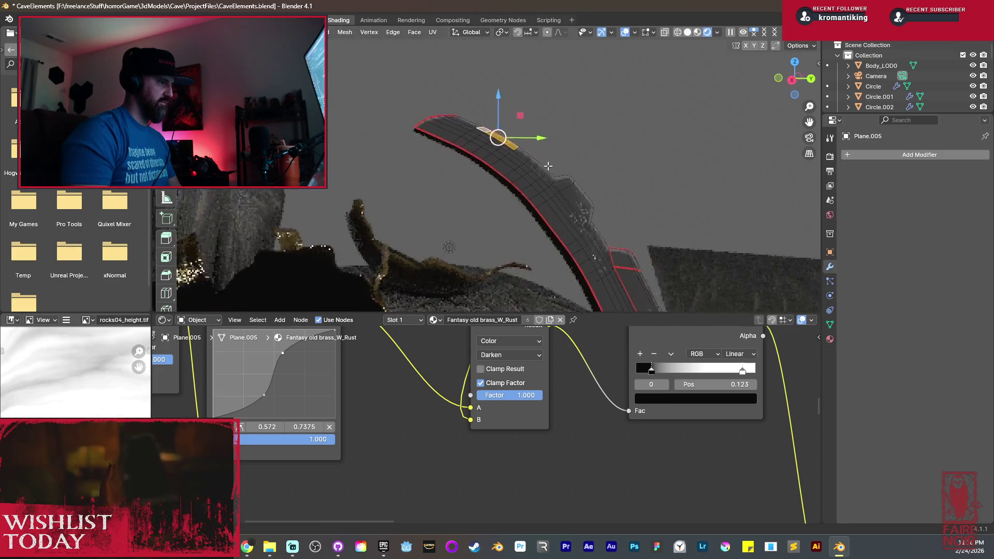
{"action": "left_click", "coordinate": [577, 162]}
{"action": "key", "text": "s"}
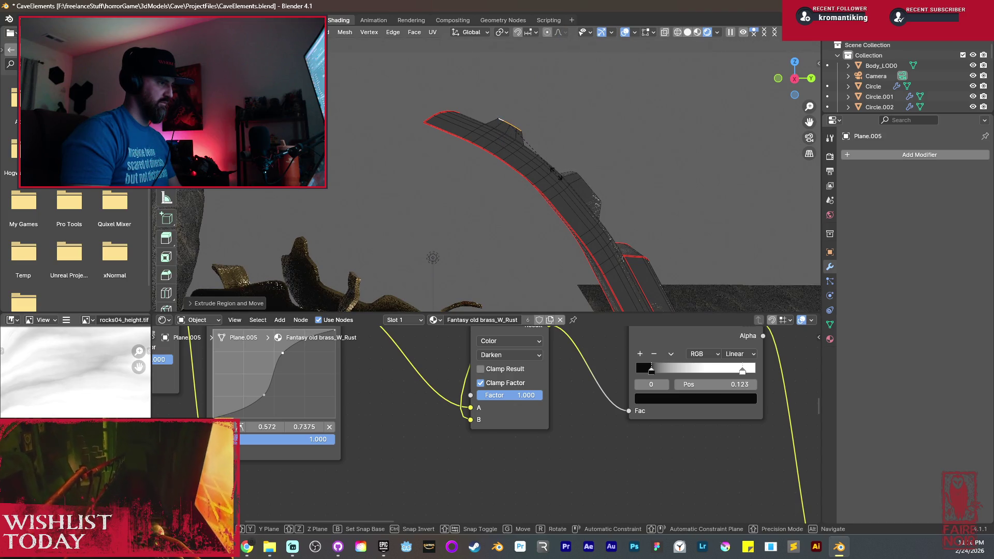
{"action": "left_click", "coordinate": [556, 173]}
{"action": "mouse_move", "coordinate": [577, 182]}
{"action": "middle_mouse_down"}
{"action": "mouse_move", "coordinate": [510, 206]}
{"action": "mouse_move", "coordinate": [503, 169]}
{"action": "mouse_move", "coordinate": [510, 214]}
{"action": "mouse_move", "coordinate": [526, 142]}
{"action": "middle_mouse_up"}
{"action": "left_click", "coordinate": [688, 33]}
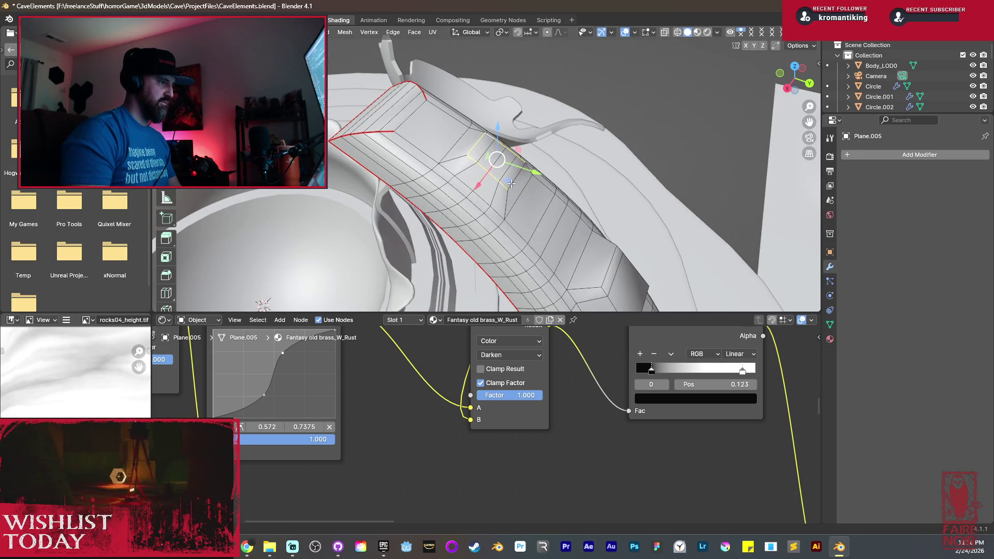
Select the edges of the raised blocks on the horn strip.
{"action": "middle_click_drag", "start_coordinate": [521, 189], "coordinate": [538, 164], "text": "shift"}
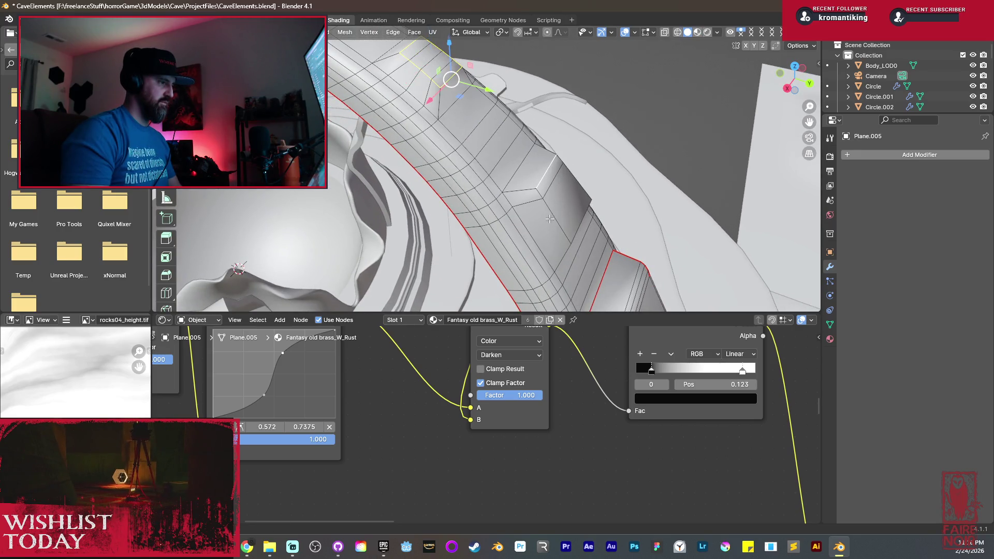
{"action": "middle_click_drag", "start_coordinate": [547, 209], "coordinate": [491, 238]}
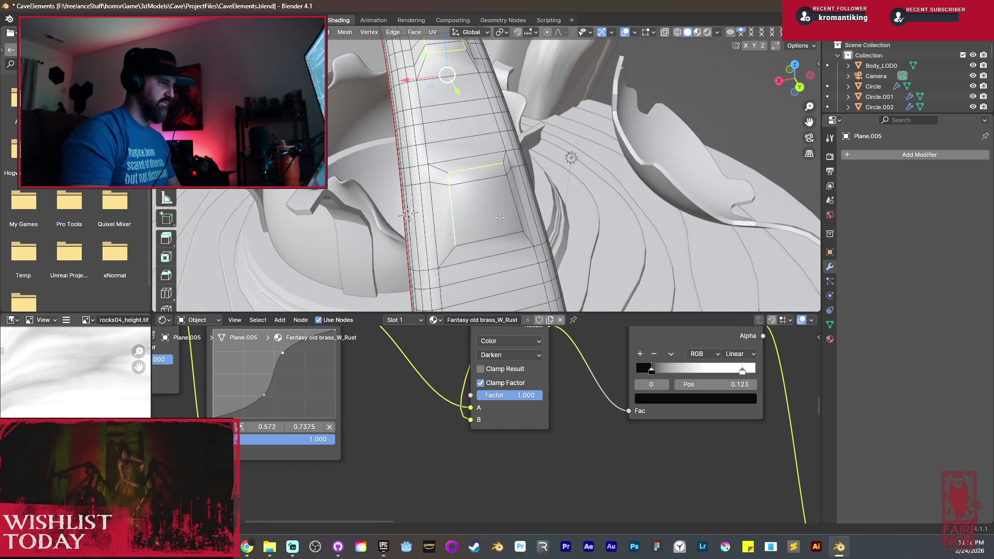
{"action": "middle_click_drag", "start_coordinate": [508, 199], "coordinate": [573, 201]}
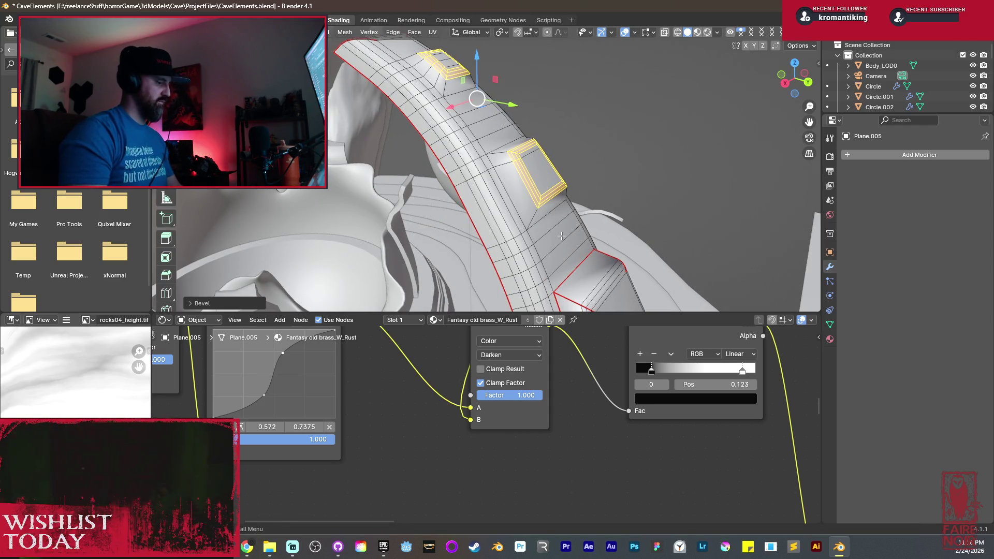
{"action": "left_click", "coordinate": [532, 219]}
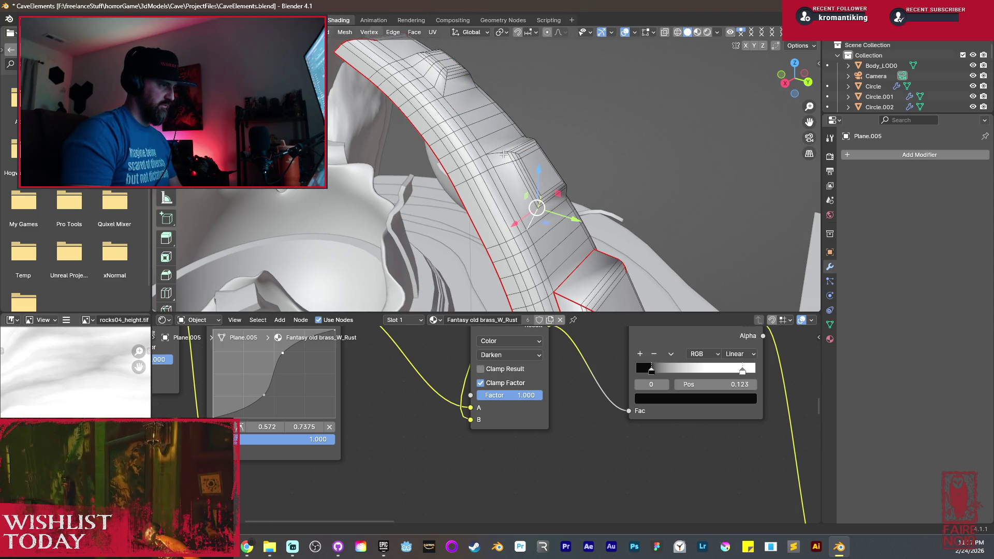
{"action": "mouse_move", "coordinate": [524, 195]}
{"action": "middle_mouse_down"}
{"action": "mouse_move", "coordinate": [494, 222]}
{"action": "mouse_move", "coordinate": [476, 191]}
{"action": "mouse_move", "coordinate": [448, 168]}
{"action": "mouse_move", "coordinate": [441, 175]}
{"action": "mouse_move", "coordinate": [517, 190]}
{"action": "middle_mouse_up"}
{"action": "left_click", "coordinate": [470, 143], "text": "shift"}
{"action": "mouse_move", "coordinate": [494, 136]}
{"action": "middle_mouse_down"}
{"action": "mouse_move", "coordinate": [505, 126]}
{"action": "mouse_move", "coordinate": [419, 132]}
{"action": "middle_mouse_up"}
Mark the selected block edges as UV seams and return to Object Mode.
{"action": "key", "text": "ctrl+e"}
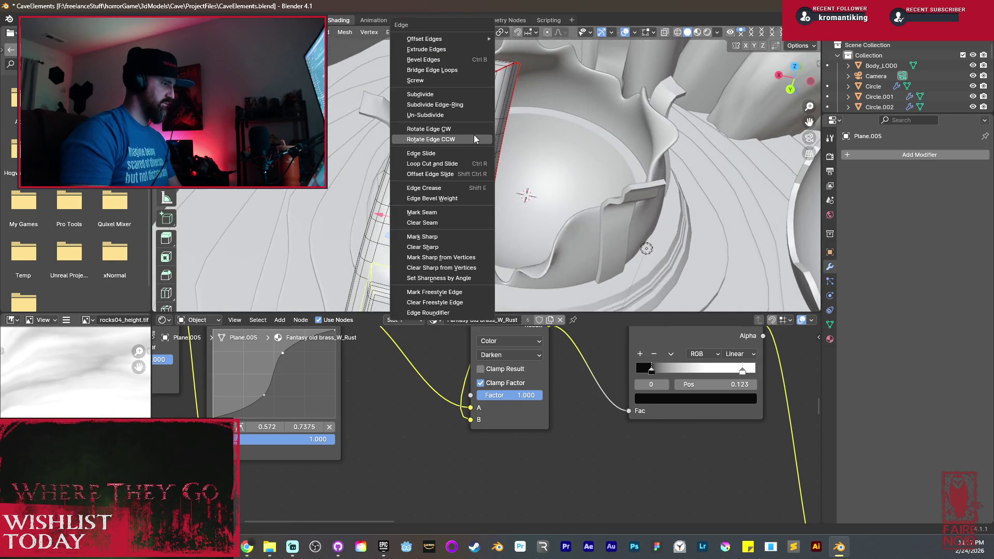
{"action": "left_click", "coordinate": [444, 213]}
{"action": "middle_click_drag", "start_coordinate": [444, 213], "coordinate": [510, 224]}
{"action": "key", "text": "a"}
{"action": "key", "text": "Tab"}
{"action": "key", "text": "Tab"}
{"action": "right_click", "coordinate": [511, 225]}
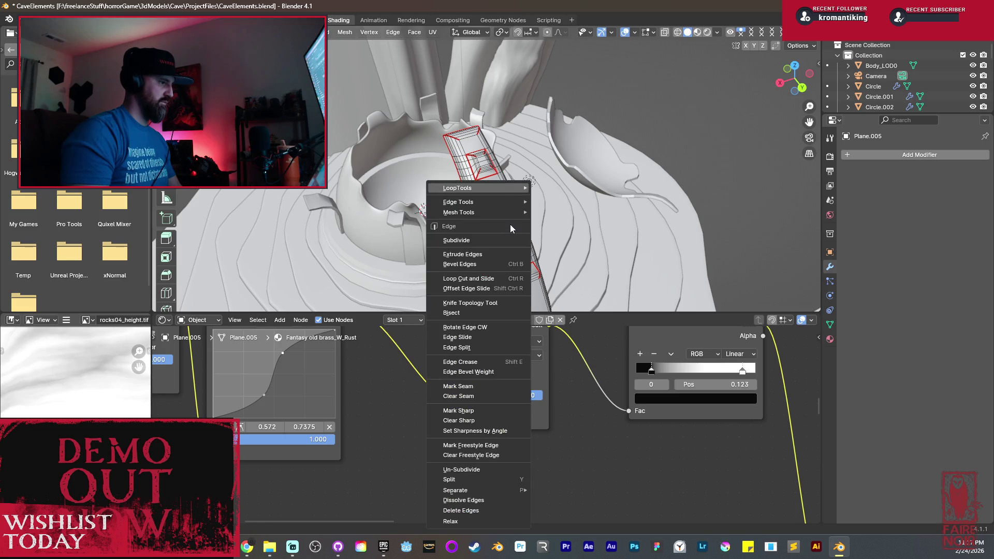
{"action": "key", "text": "Tab"}
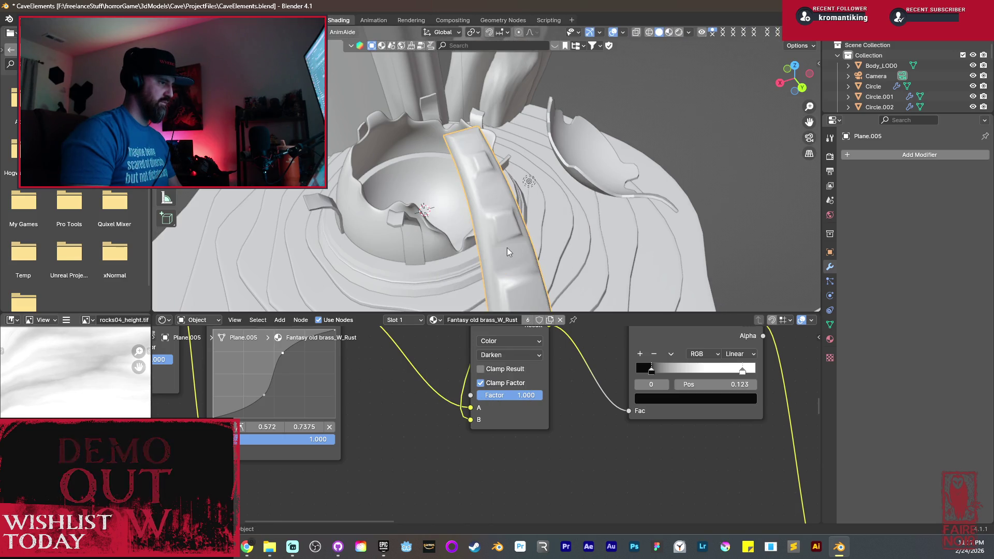
Shade the horn smooth by angle and UV unwrap its whole mesh.
{"action": "right_click", "coordinate": [508, 248]}
{"action": "left_click", "coordinate": [505, 255]}
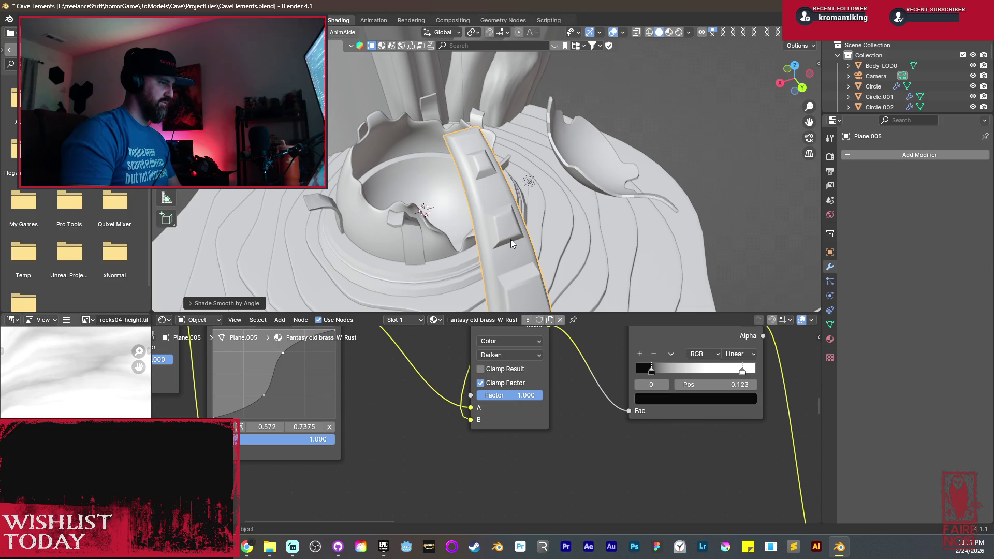
{"action": "key", "text": "Tab"}
{"action": "key", "text": "a"}
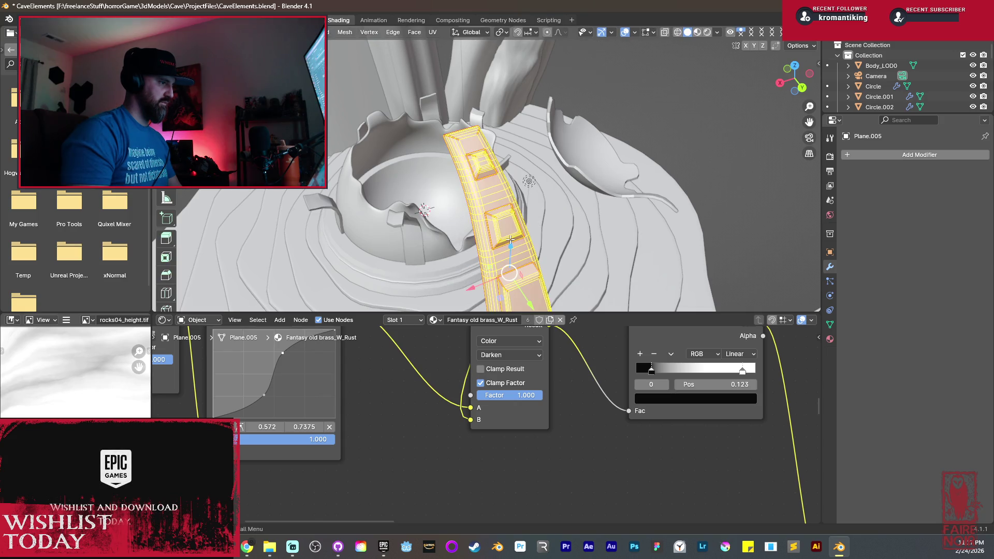
{"action": "key", "text": "u"}
{"action": "left_click", "coordinate": [505, 228]}
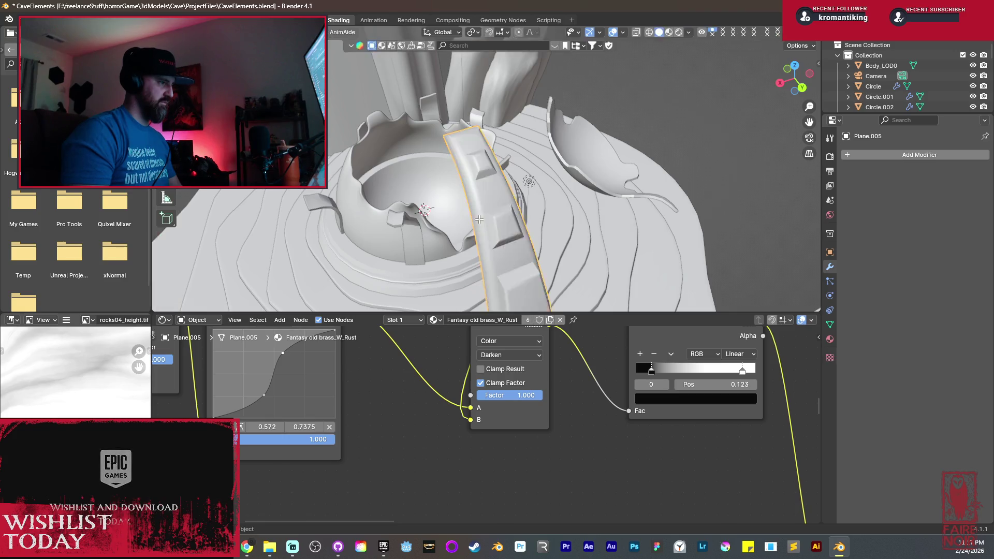
{"action": "key", "text": "Tab"}
View the cave scene in rendered shading from above the central rock, then select the horn arch.
{"action": "left_click", "coordinate": [681, 31]}
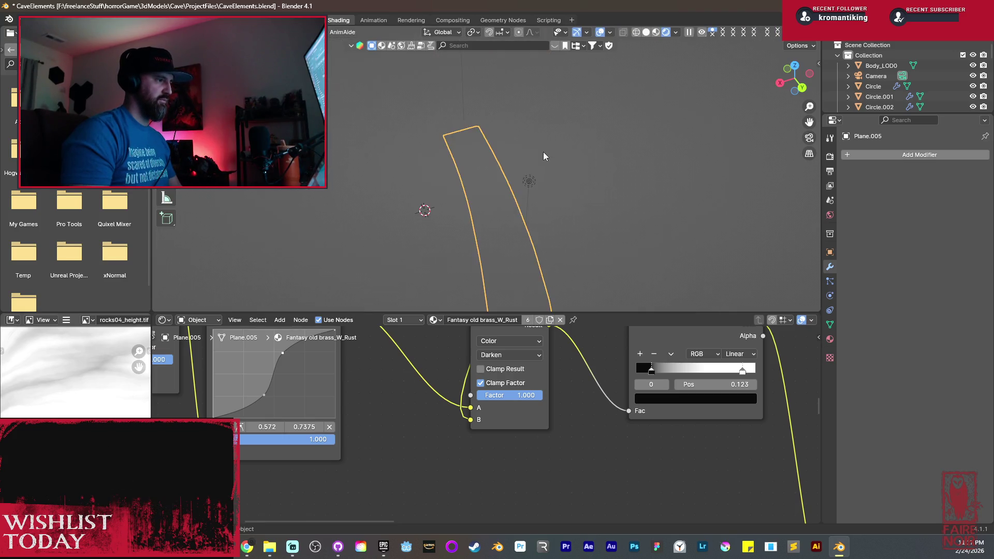
{"action": "mouse_move", "coordinate": [521, 217]}
{"action": "middle_mouse_down"}
{"action": "mouse_move", "coordinate": [480, 222]}
{"action": "mouse_move", "coordinate": [567, 198]}
{"action": "mouse_move", "coordinate": [543, 222]}
{"action": "mouse_move", "coordinate": [538, 212]}
{"action": "mouse_move", "coordinate": [501, 235]}
{"action": "mouse_move", "coordinate": [360, 242]}
{"action": "mouse_move", "coordinate": [439, 255]}
{"action": "middle_mouse_up"}
{"action": "scroll", "coordinate": [439, 252], "scroll_direction": "up", "scroll_amount": 8}
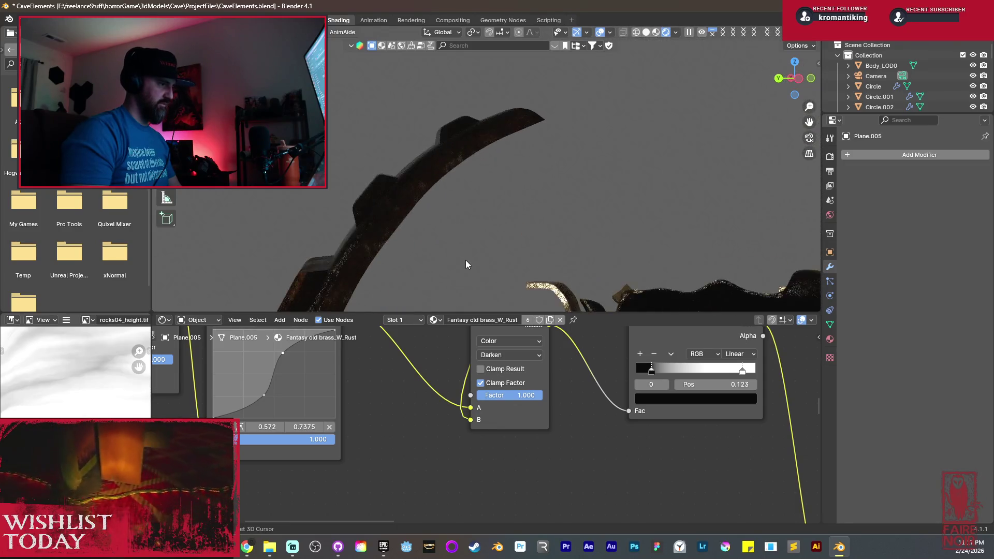
{"action": "scroll", "coordinate": [497, 156], "scroll_direction": "down", "scroll_amount": 6}
{"action": "scroll", "coordinate": [442, 209], "scroll_direction": "down", "scroll_amount": 2}
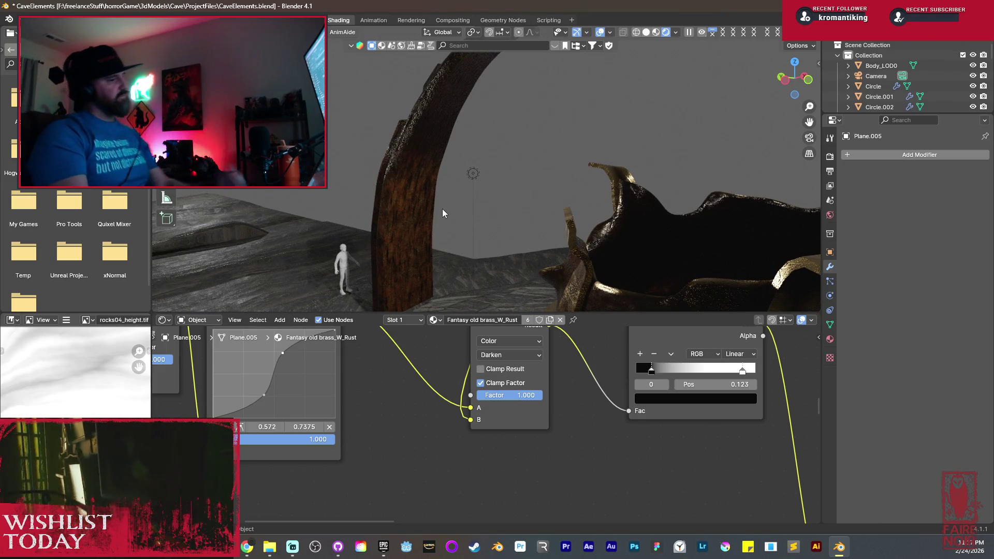
{"action": "scroll", "coordinate": [445, 213], "scroll_direction": "down", "scroll_amount": 2}
{"action": "middle_click_drag", "start_coordinate": [448, 214], "coordinate": [462, 261]}
{"action": "mouse_move", "coordinate": [458, 214]}
{"action": "middle_mouse_down"}
{"action": "mouse_move", "coordinate": [469, 227]}
{"action": "mouse_move", "coordinate": [519, 237]}
{"action": "mouse_move", "coordinate": [617, 240]}
{"action": "mouse_move", "coordinate": [572, 240]}
{"action": "middle_mouse_up"}
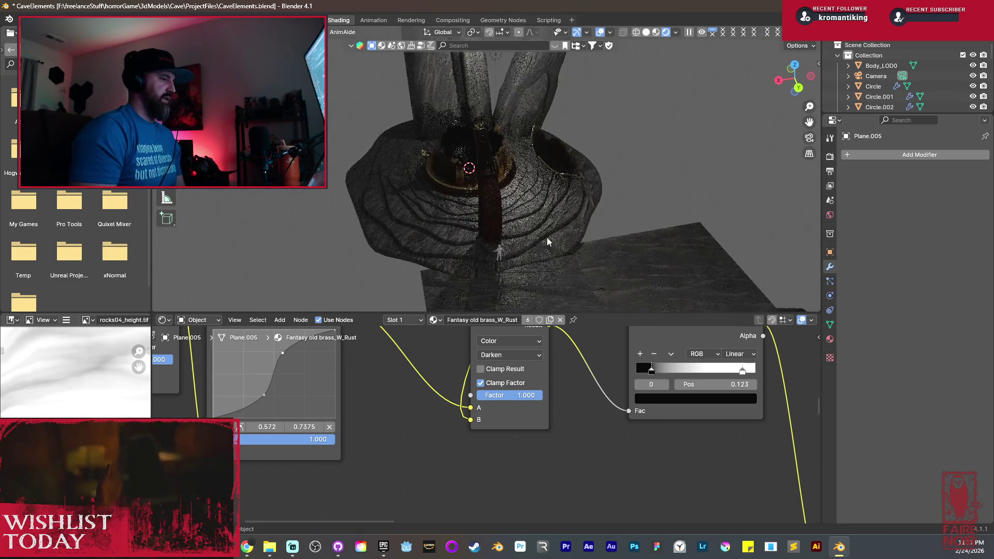
{"action": "scroll", "coordinate": [501, 221], "scroll_direction": "up", "scroll_amount": 4}
{"action": "mouse_move", "coordinate": [502, 235]}
{"action": "middle_mouse_down"}
{"action": "mouse_move", "coordinate": [565, 210]}
{"action": "mouse_move", "coordinate": [627, 238]}
{"action": "mouse_move", "coordinate": [685, 244]}
{"action": "middle_mouse_up"}
{"action": "scroll", "coordinate": [570, 212], "scroll_direction": "up", "scroll_amount": 2}
{"action": "left_click", "coordinate": [571, 212]}
Snap the 3D cursor to the horn and save CaveElements.blend.
{"action": "key", "text": "KP_Divide"}
{"action": "key", "text": "KP_Divide"}
{"action": "key", "text": "shift+s"}
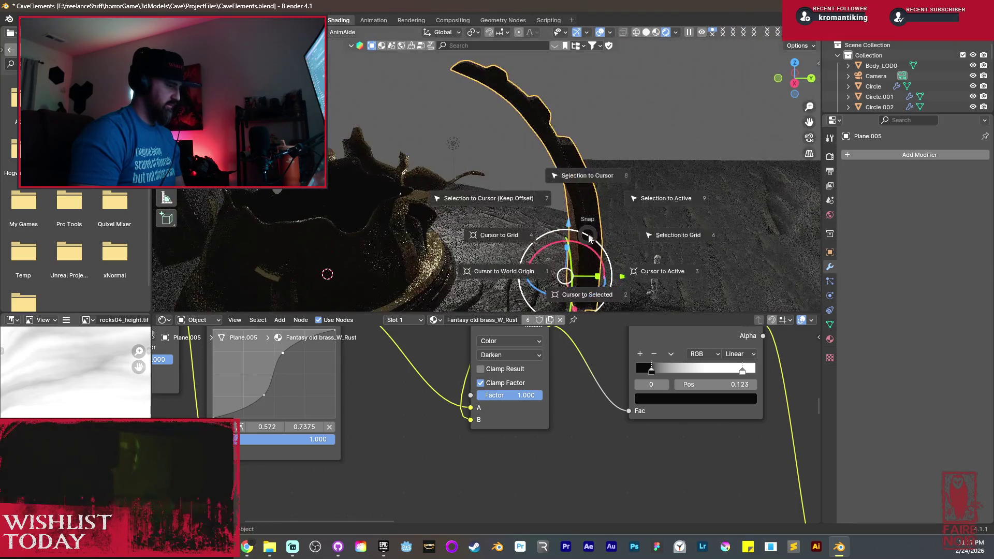
{"action": "left_click", "coordinate": [588, 299]}
{"action": "key", "text": "ctrl+s"}
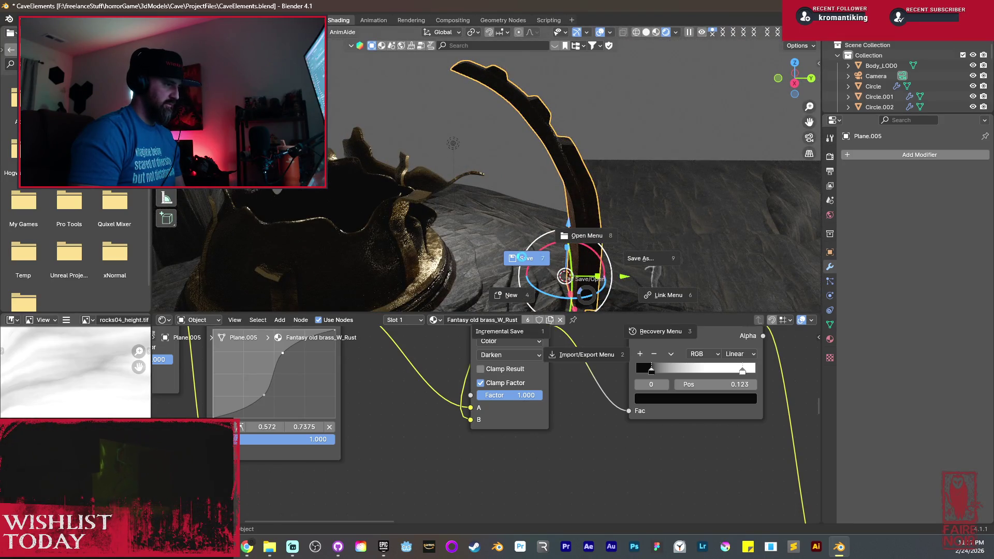
{"action": "left_click", "coordinate": [511, 262]}
Add a UV sphere at the horn's base and rotate it around the X axis.
{"action": "middle_click_drag", "start_coordinate": [505, 218], "coordinate": [517, 216]}
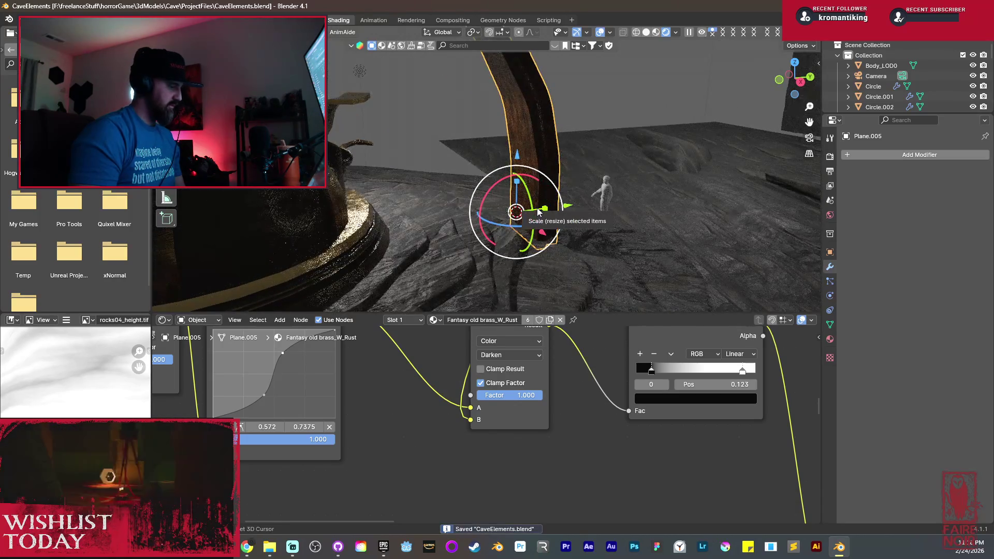
{"action": "key", "text": "shift+a"}
{"action": "mouse_move", "coordinate": [537, 207]}
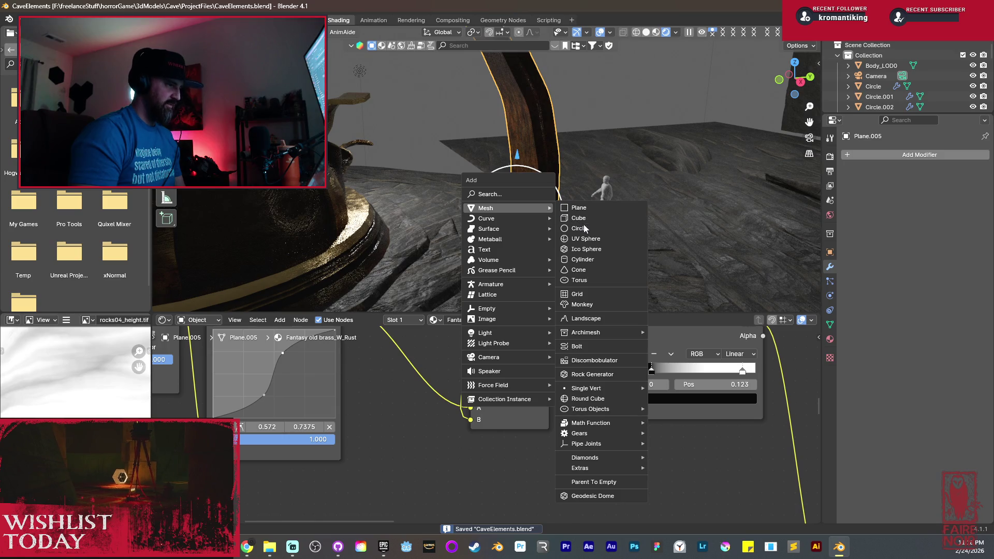
{"action": "left_click", "coordinate": [588, 239]}
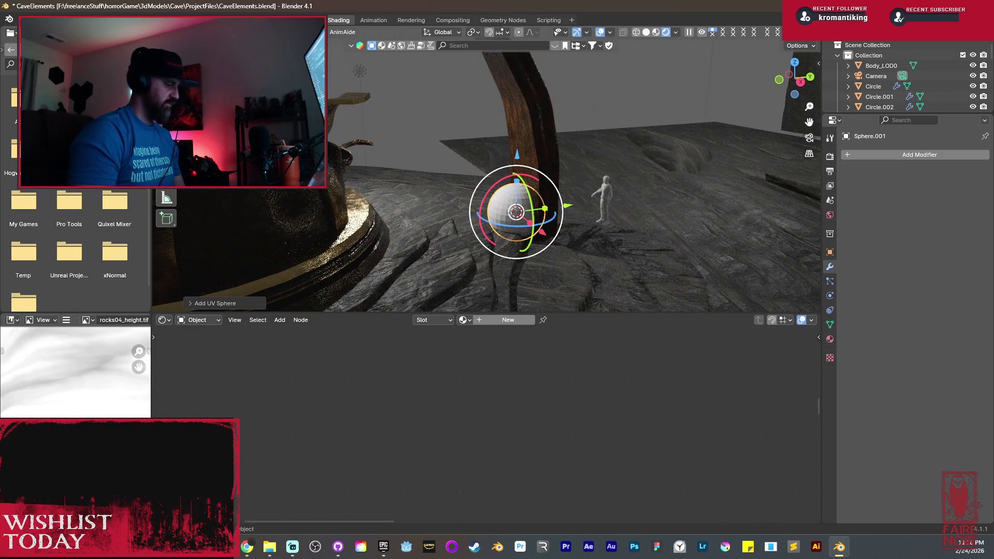
{"action": "key", "text": "g"}
{"action": "key", "text": "x"}
{"action": "left_click", "coordinate": [568, 226]}
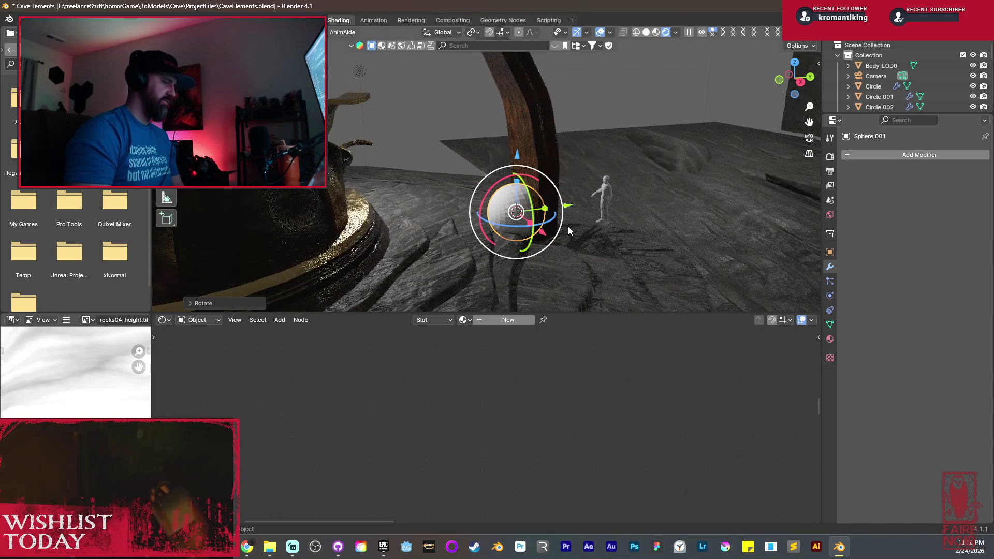
Raise the sphere along Z and show it alone in local view with solid shading.
{"action": "key", "text": "g"}
{"action": "key", "text": "z"}
{"action": "left_click", "coordinate": [551, 169]}
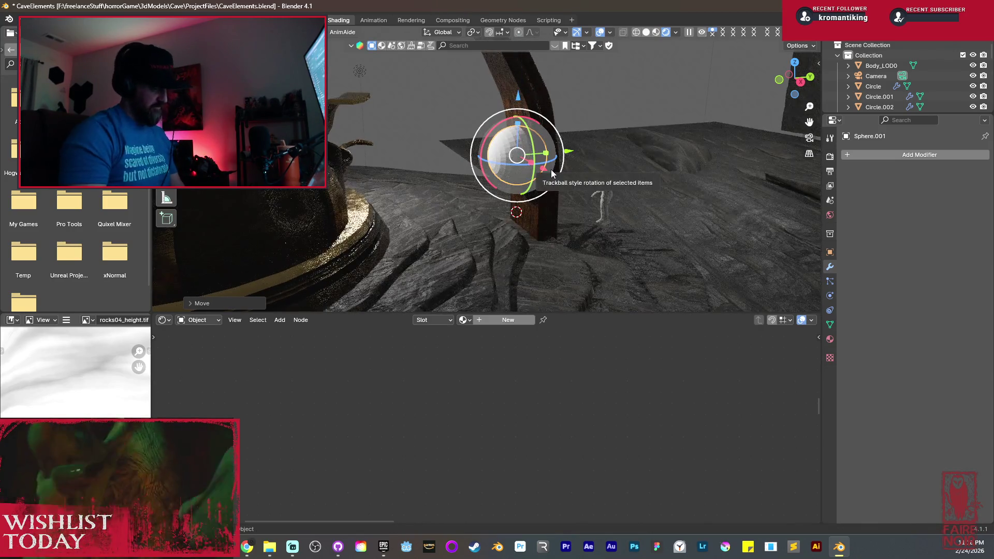
{"action": "key", "text": "KP_Divide"}
{"action": "scroll", "coordinate": [551, 169], "scroll_direction": "down", "scroll_amount": 2}
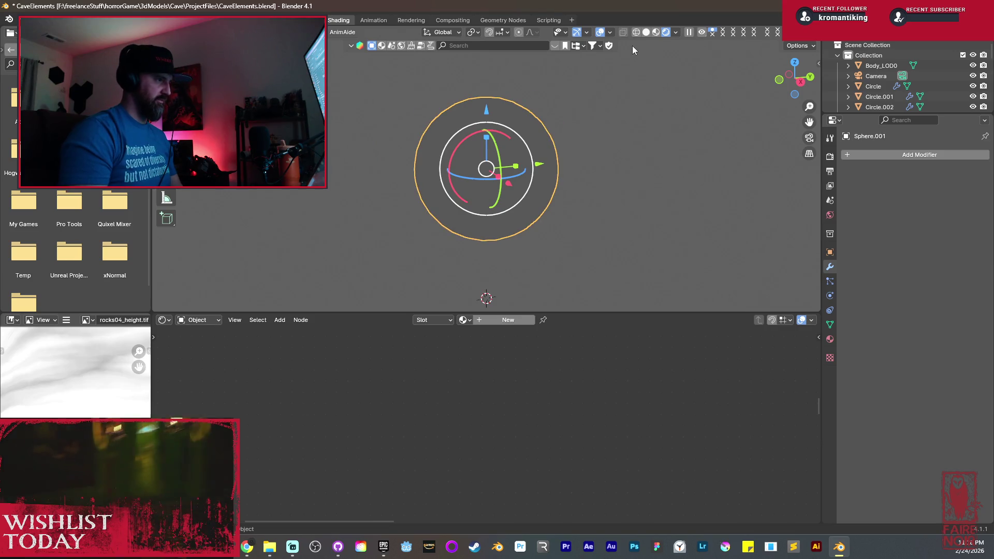
{"action": "left_click", "coordinate": [646, 32]}
Delete the sphere's right-half vertices in X-ray, leaving a hemisphere, then restore the full opaque scene.
{"action": "key", "text": "Tab"}
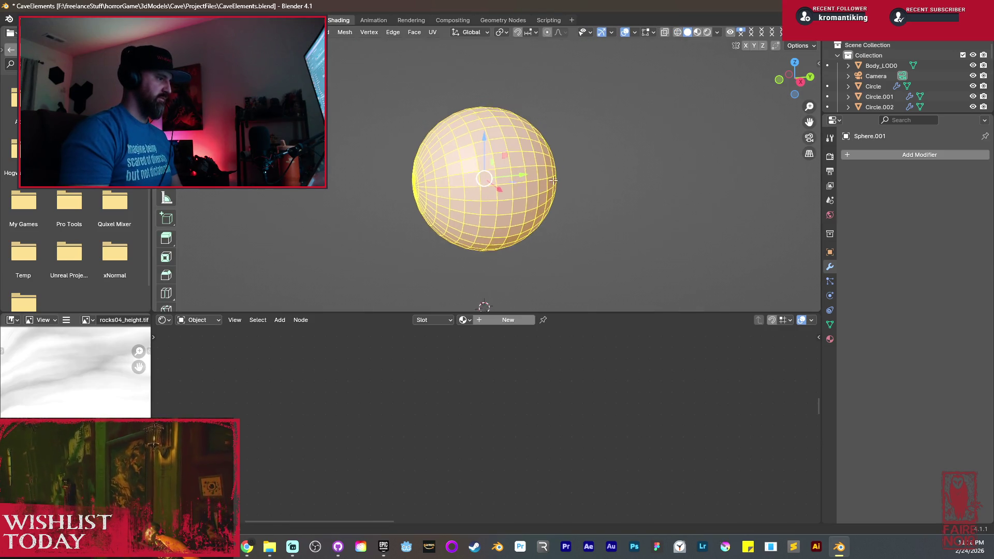
{"action": "key", "text": "alt+a"}
{"action": "key", "text": "alt+z"}
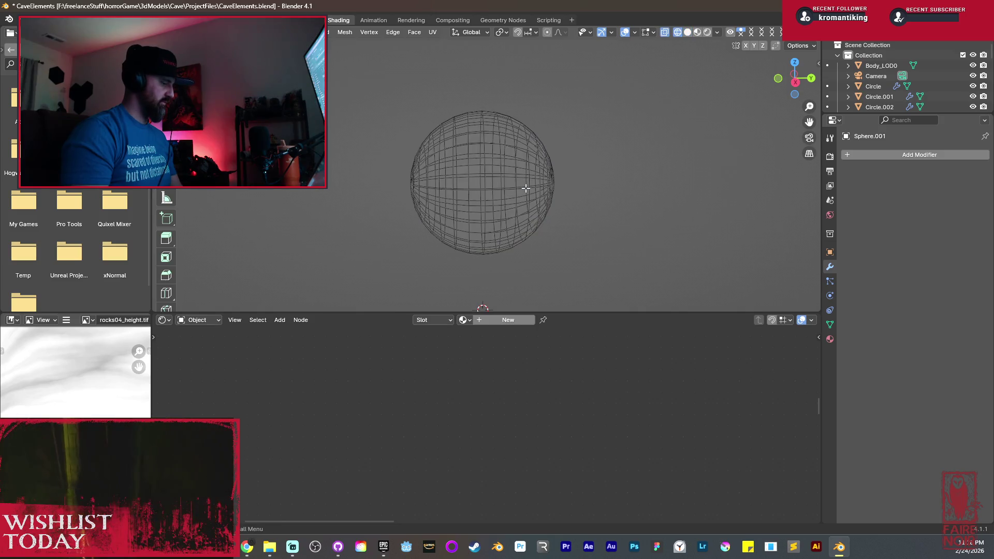
{"action": "middle_click_drag", "start_coordinate": [520, 175], "coordinate": [516, 171]}
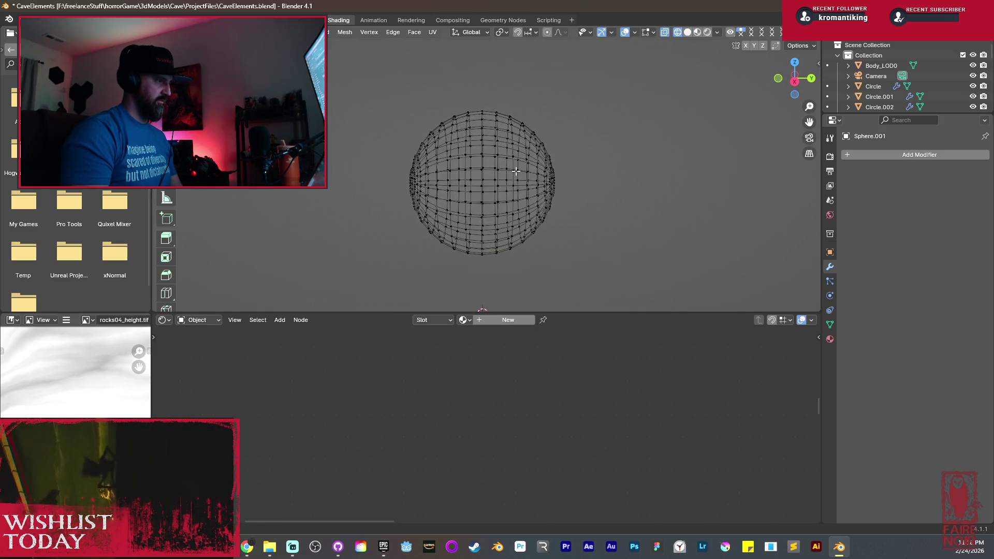
{"action": "mouse_move", "coordinate": [487, 100]}
{"action": "left_mouse_down"}
{"action": "mouse_move", "coordinate": [544, 255]}
{"action": "mouse_move", "coordinate": [566, 262]}
{"action": "left_mouse_up"}
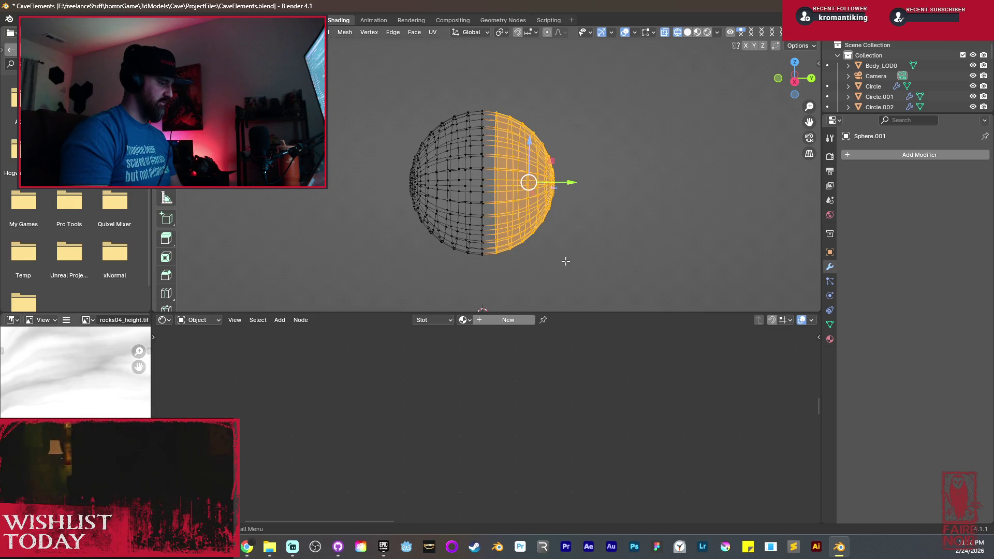
{"action": "key", "text": "x"}
{"action": "left_click", "coordinate": [491, 222]}
{"action": "key", "text": "a"}
{"action": "key", "text": "a"}
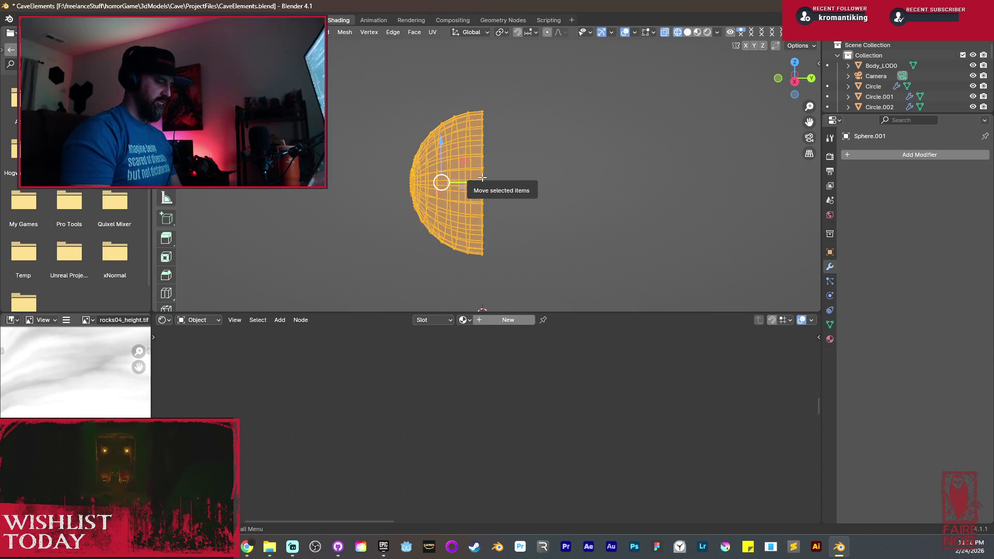
{"action": "key", "text": "KP_Divide"}
{"action": "key", "text": "shift+z"}
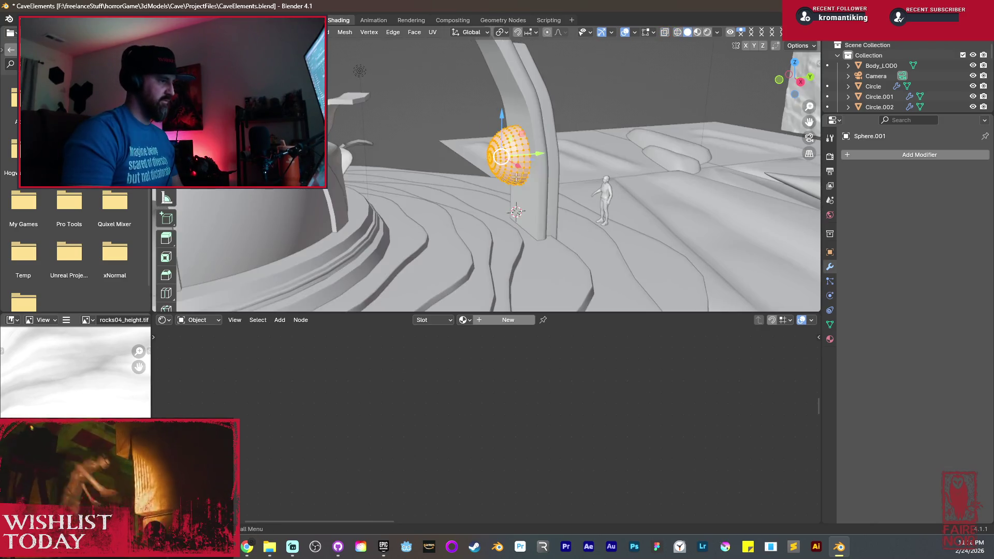
Shrink the half-sphere and flatten it along the Y axis.
{"action": "scroll", "coordinate": [552, 191], "scroll_direction": "up", "scroll_amount": 2}
{"action": "key", "text": "s"}
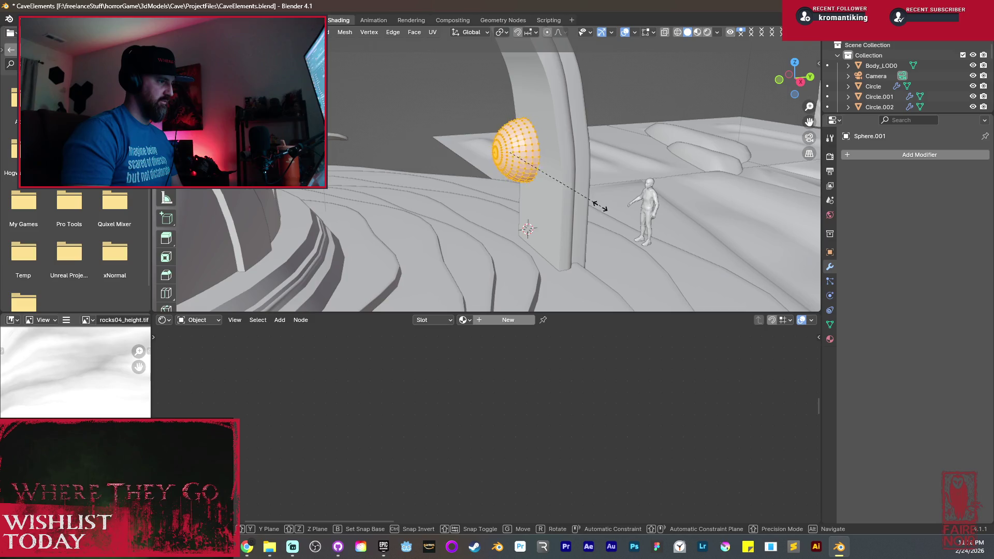
{"action": "left_click", "coordinate": [577, 197]}
{"action": "mouse_move", "coordinate": [577, 197]}
{"action": "middle_mouse_down"}
{"action": "mouse_move", "coordinate": [606, 219]}
{"action": "mouse_move", "coordinate": [544, 235]}
{"action": "middle_mouse_up"}
{"action": "scroll", "coordinate": [606, 219], "scroll_direction": "up", "scroll_amount": 3}
{"action": "key", "text": "s"}
{"action": "key", "text": "y"}
{"action": "left_click", "coordinate": [590, 218]}
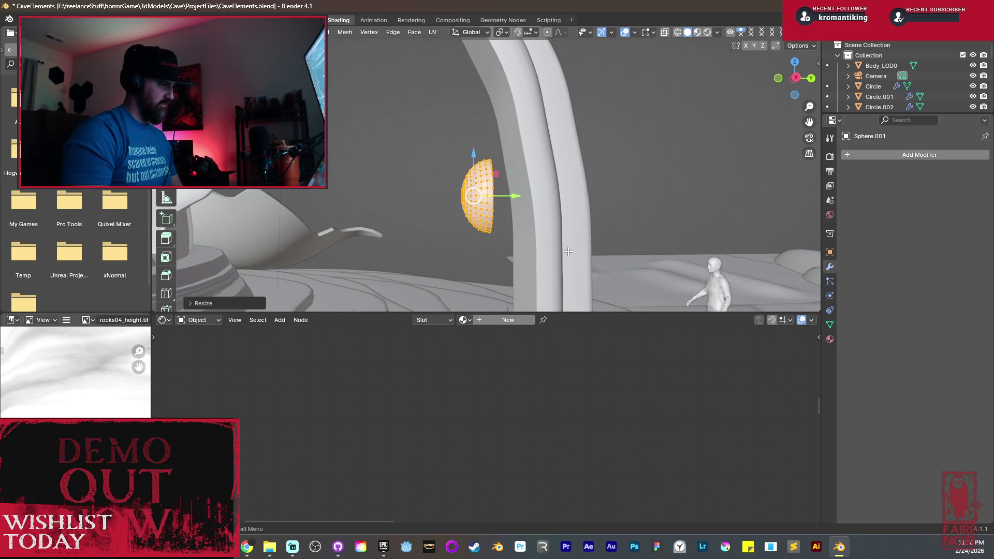
Slide the half-sphere along Y against the horn and rotate it around X.
{"action": "middle_click_drag", "start_coordinate": [568, 252], "coordinate": [556, 252]}
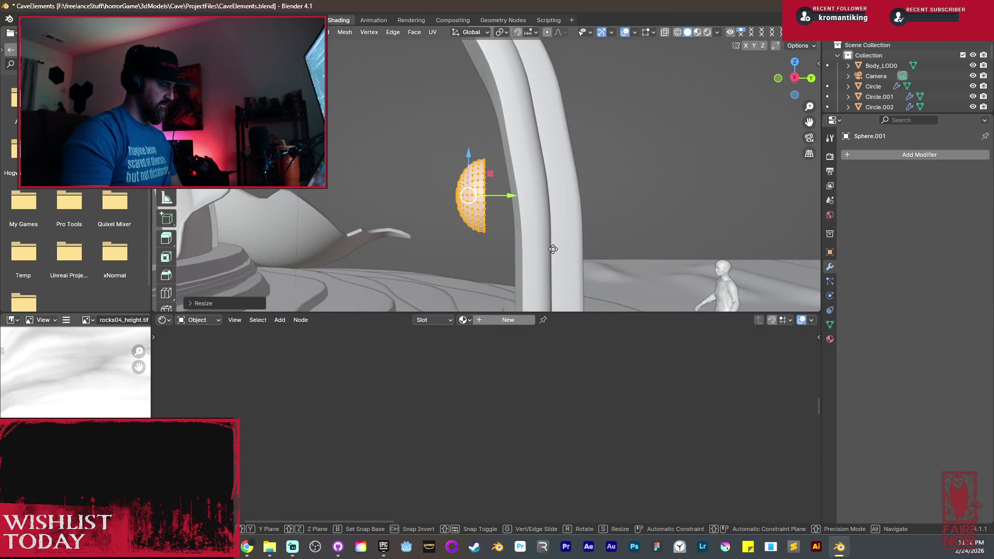
{"action": "key", "text": "y"}
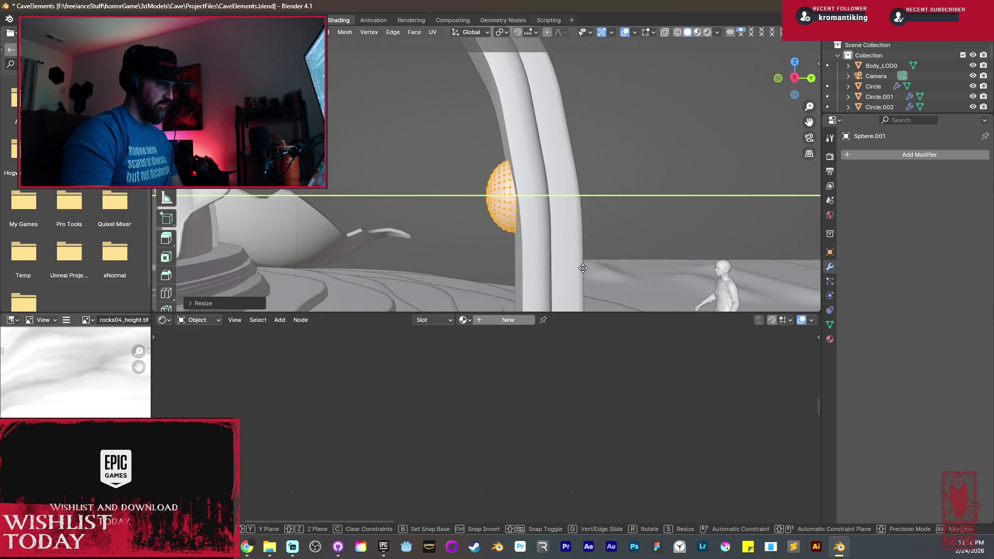
{"action": "left_click", "coordinate": [585, 268]}
{"action": "key", "text": "r"}
{"action": "key", "text": "x"}
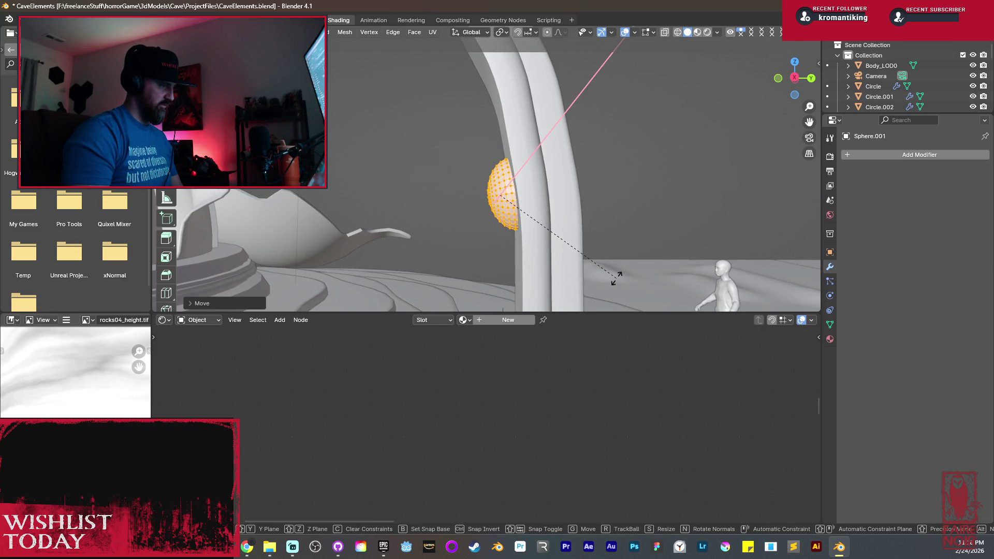
{"action": "left_click", "coordinate": [616, 278]}
{"action": "key", "text": "Tab"}
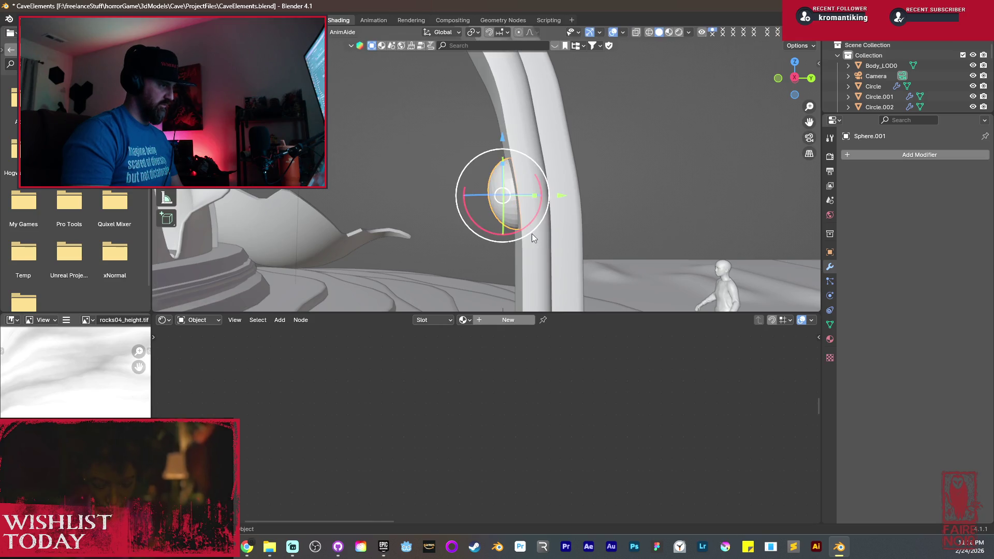
{"action": "middle_click_drag", "start_coordinate": [533, 234], "coordinate": [533, 232]}
In wireframe, snap the 3D cursor to the stud's vertical edge loop.
{"action": "key", "text": "shift+z"}
{"action": "scroll", "coordinate": [536, 232], "scroll_direction": "up", "scroll_amount": 3}
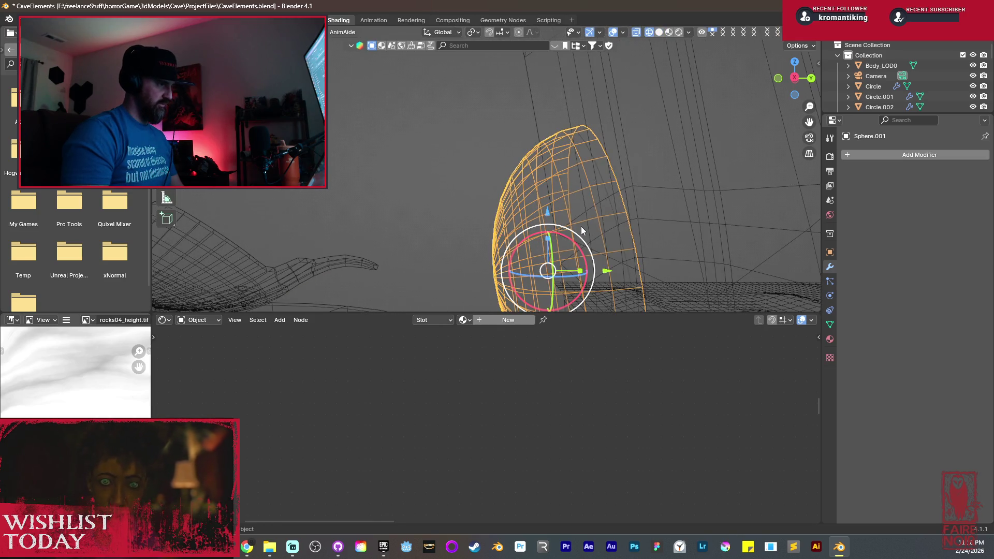
{"action": "key", "text": "Tab"}
{"action": "left_click", "coordinate": [627, 192], "text": "alt"}
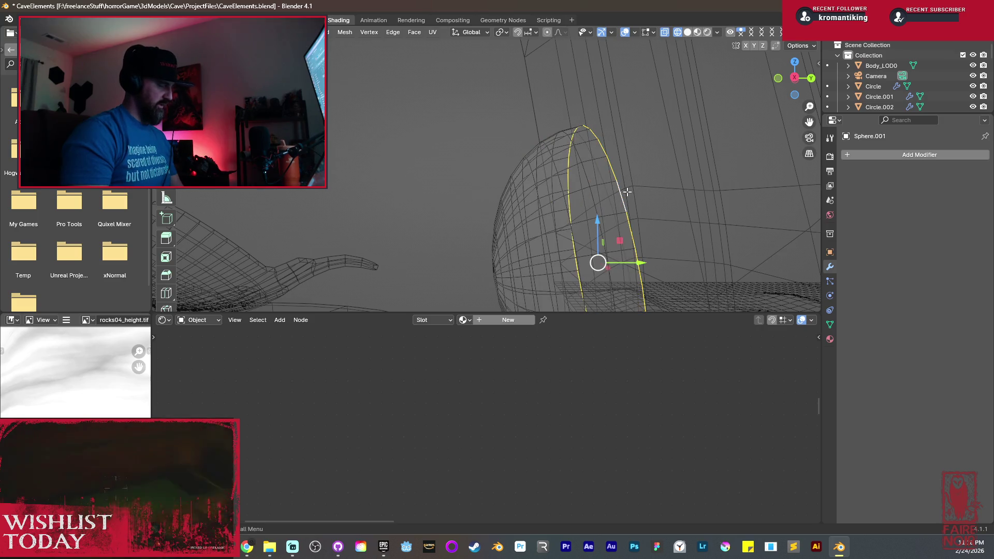
{"action": "key", "text": "shift+s"}
{"action": "left_click", "coordinate": [617, 228]}
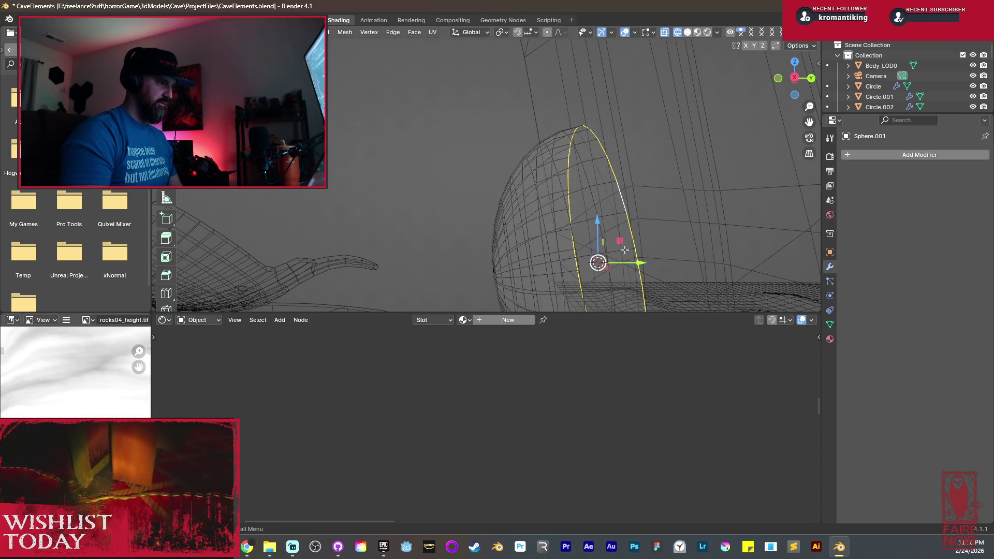
{"action": "key", "text": "Tab"}
{"action": "right_click", "coordinate": [592, 207]}
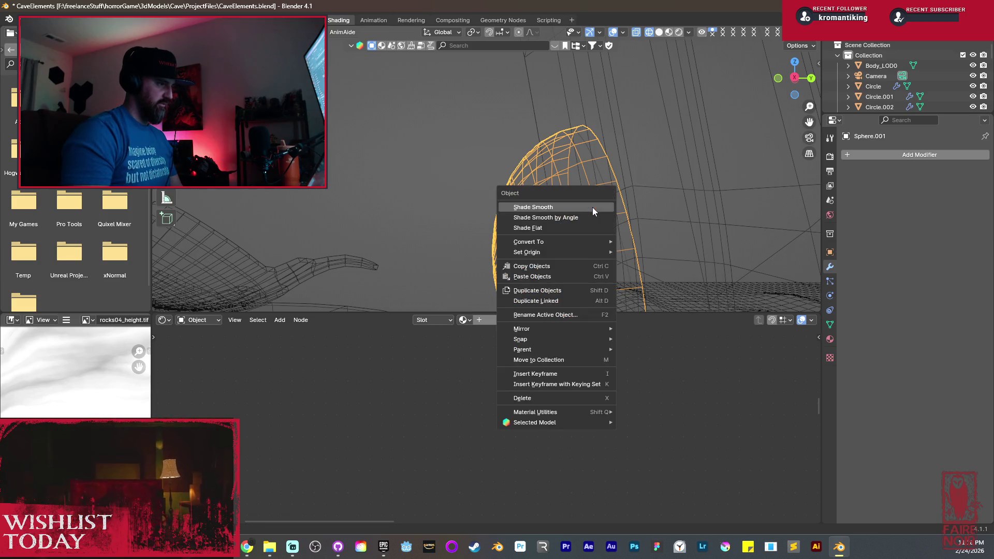
Set the half-sphere's origin to the 3D cursor, switch to side orthographic view, and duplicate it.
{"action": "mouse_move", "coordinate": [552, 251]}
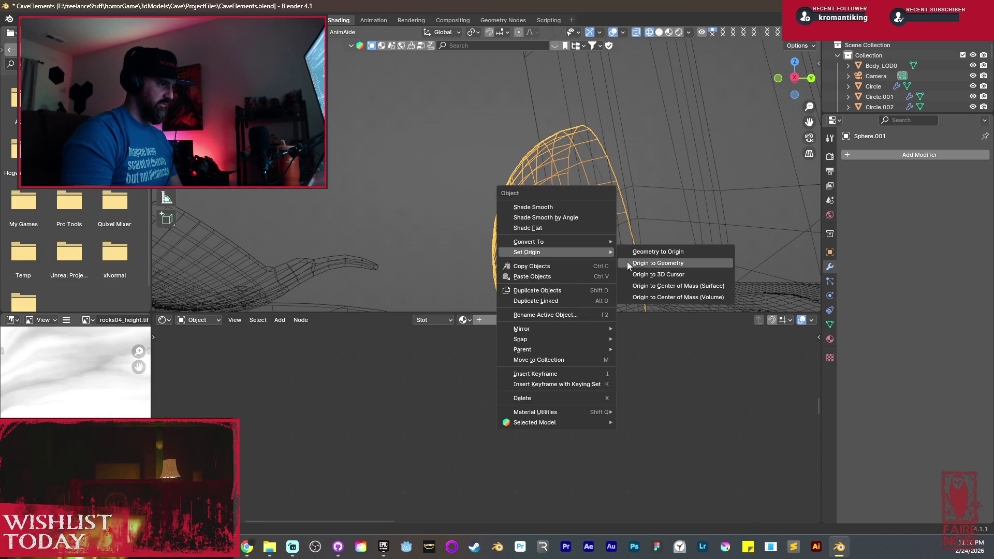
{"action": "left_click", "coordinate": [653, 275]}
{"action": "middle_click_drag", "start_coordinate": [620, 243], "coordinate": [595, 232]}
{"action": "scroll", "coordinate": [517, 220], "scroll_direction": "down", "scroll_amount": 4}
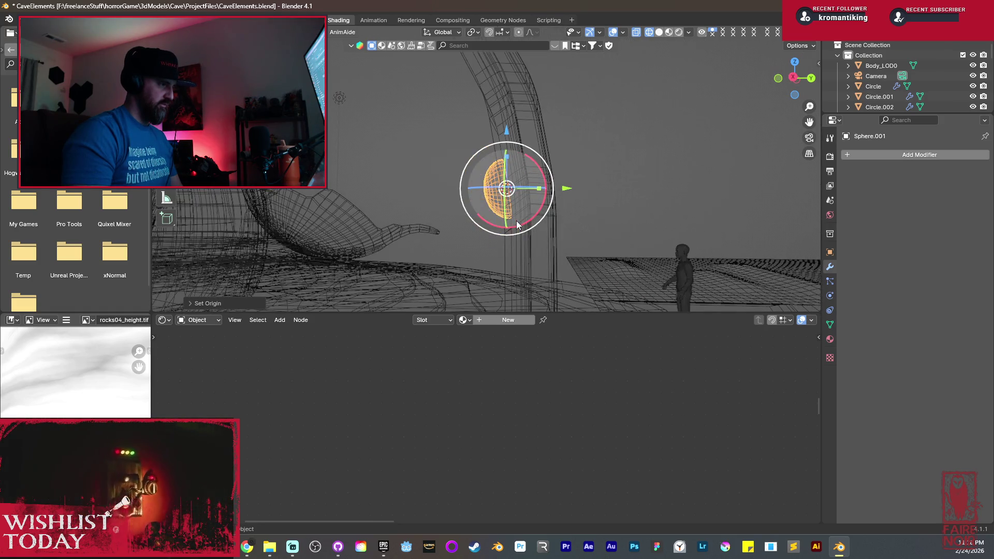
{"action": "key", "text": "KP_3"}
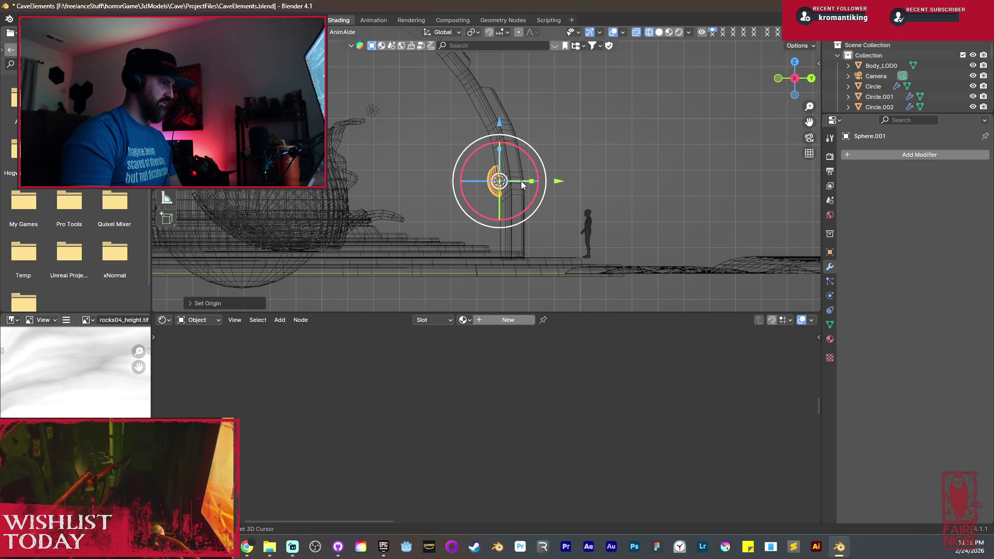
{"action": "key", "text": "shift+d"}
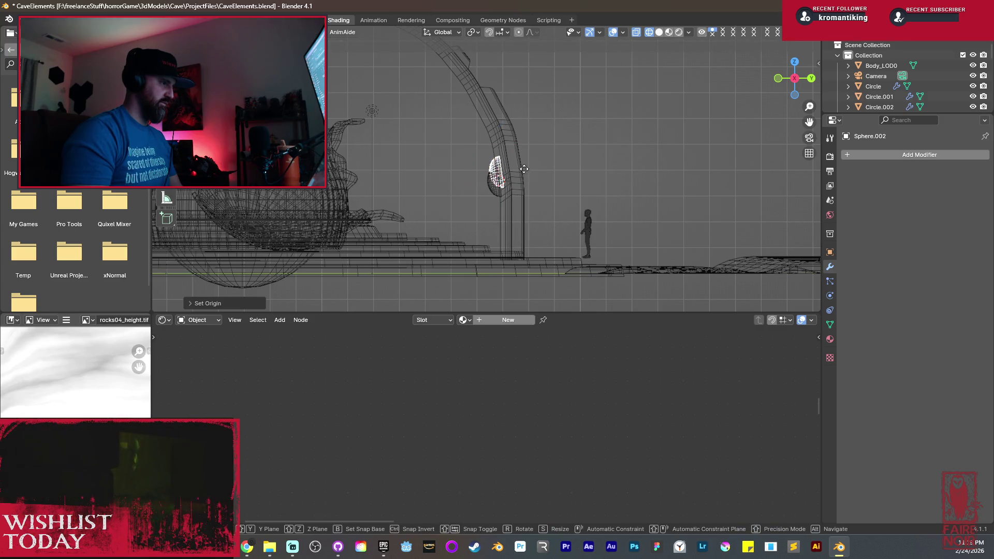
Place and rotate the first duplicated stud against the horn, then adjust its position.
{"action": "left_click", "coordinate": [504, 119]}
{"action": "key", "text": "r"}
{"action": "left_click", "coordinate": [498, 124]}
{"action": "scroll", "coordinate": [497, 124], "scroll_direction": "up", "scroll_amount": 3}
{"action": "mouse_move", "coordinate": [497, 124]}
{"action": "middle_mouse_down"}
{"action": "mouse_move", "coordinate": [520, 189]}
{"action": "mouse_move", "coordinate": [518, 172]}
{"action": "middle_mouse_up"}
{"action": "key", "text": "g"}
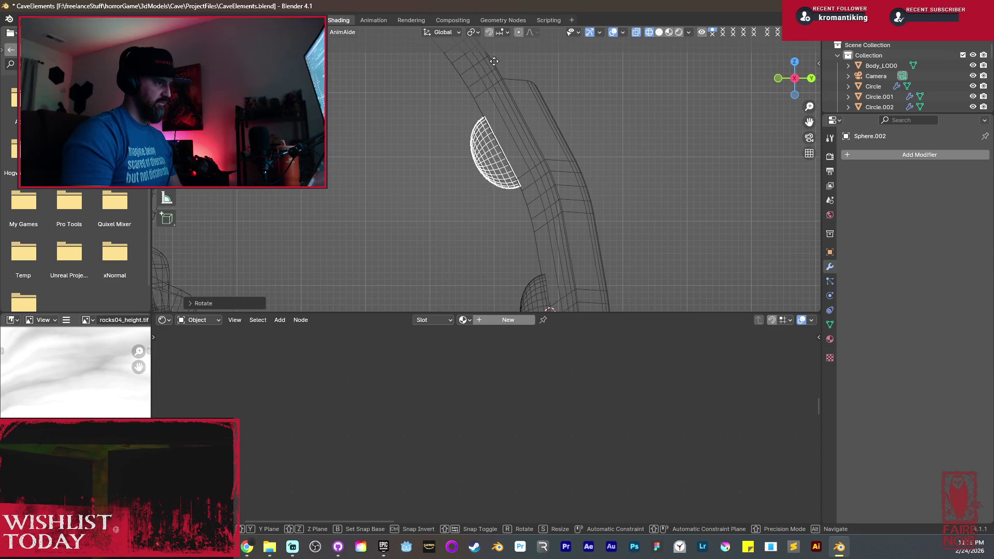
{"action": "left_click", "coordinate": [484, 284]}
{"action": "mouse_move", "coordinate": [485, 283]}
{"action": "middle_mouse_down"}
{"action": "mouse_move", "coordinate": [510, 228]}
{"action": "mouse_move", "coordinate": [560, 280]}
{"action": "middle_mouse_up"}
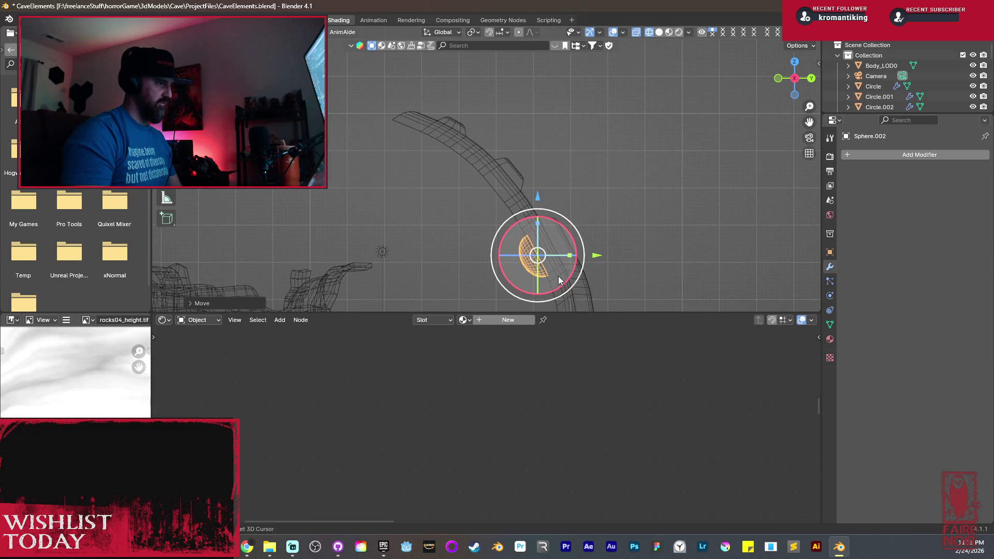
Add two more stud copies higher up the horn, rotating each to follow its curve.
{"action": "key", "text": "shift+d"}
{"action": "key", "text": "r"}
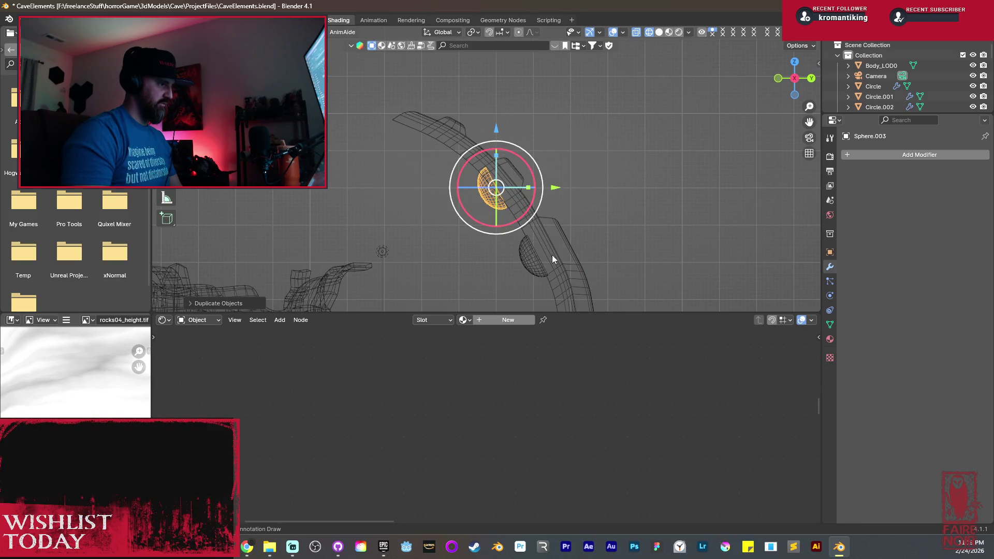
{"action": "left_click", "coordinate": [580, 267]}
{"action": "middle_click_drag", "start_coordinate": [580, 267], "coordinate": [610, 301], "text": "shift"}
{"action": "key", "text": "shift+d"}
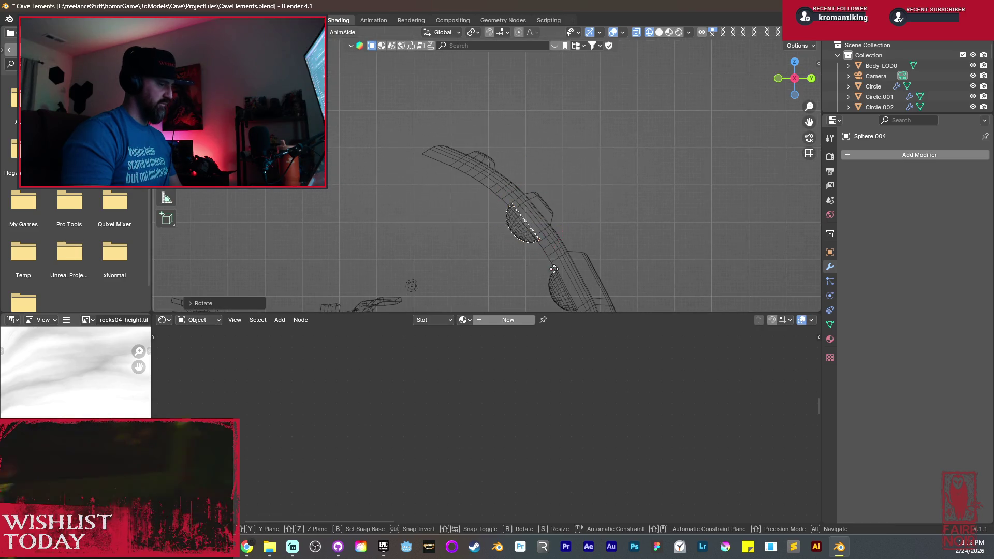
{"action": "left_click", "coordinate": [494, 223]}
{"action": "key", "text": "r"}
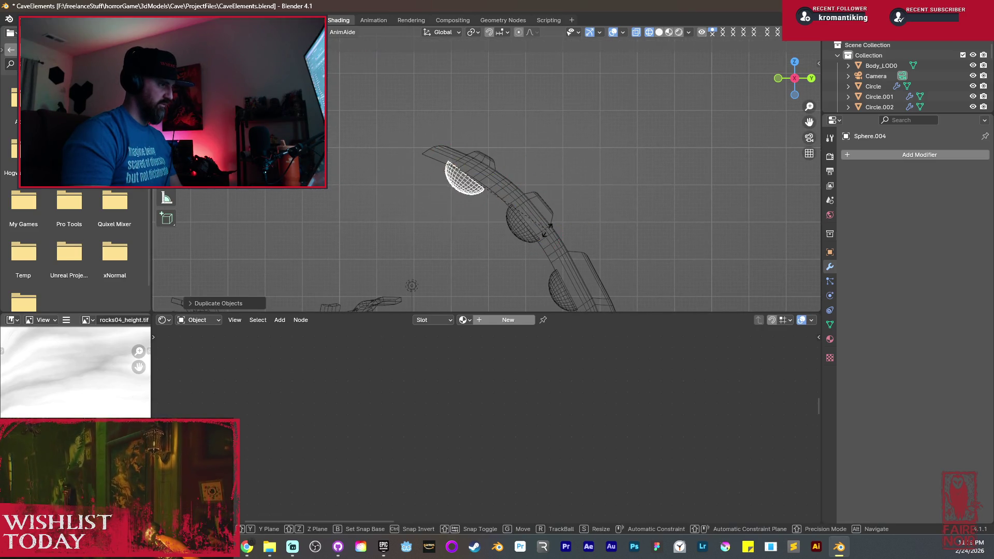
{"action": "left_click", "coordinate": [555, 219]}
{"action": "scroll", "coordinate": [498, 212], "scroll_direction": "up", "scroll_amount": 5}
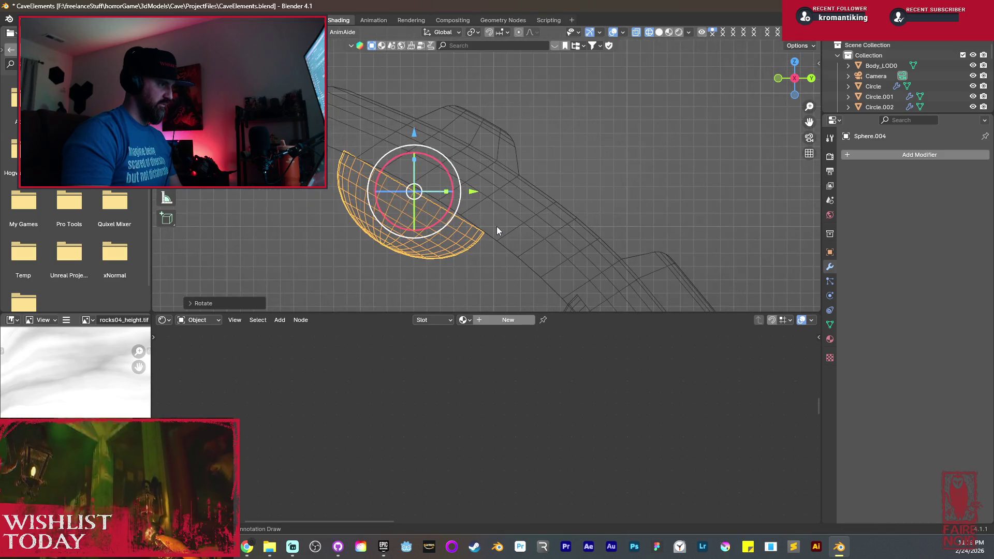
{"action": "key", "text": "g"}
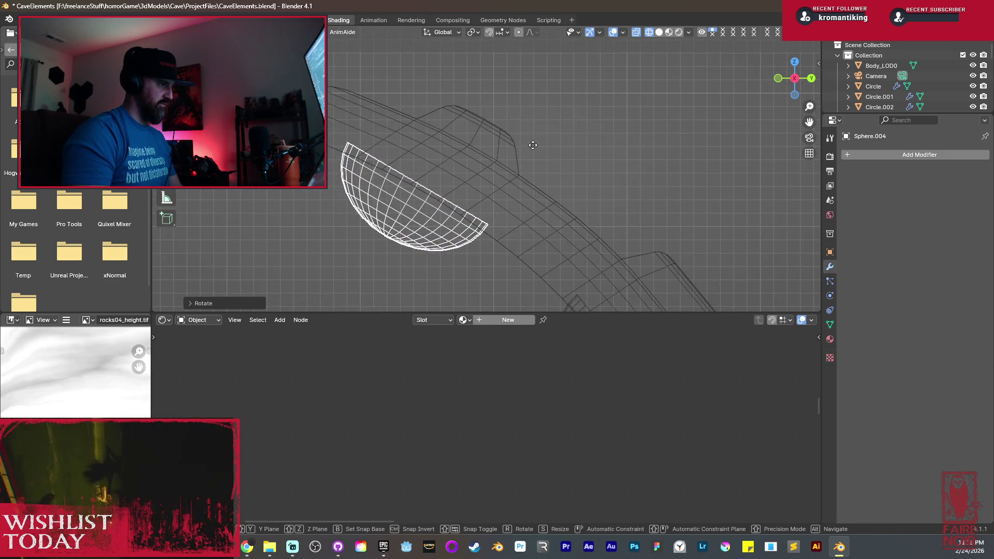
{"action": "left_click", "coordinate": [537, 140]}
{"action": "mouse_move", "coordinate": [537, 140]}
{"action": "middle_mouse_down"}
{"action": "mouse_move", "coordinate": [493, 178]}
{"action": "mouse_move", "coordinate": [545, 201]}
{"action": "mouse_move", "coordinate": [635, 209]}
{"action": "middle_mouse_up"}
Scale down the stud's whole mesh in Edit Mode to a smaller size.
{"action": "key", "text": "Tab"}
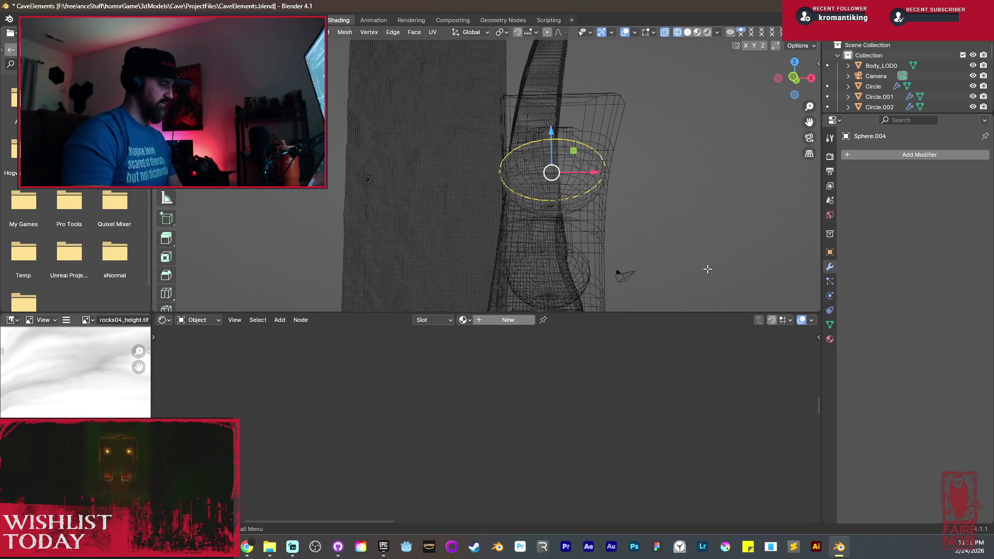
{"action": "key", "text": "ctrl+l"}
{"action": "key", "text": "s"}
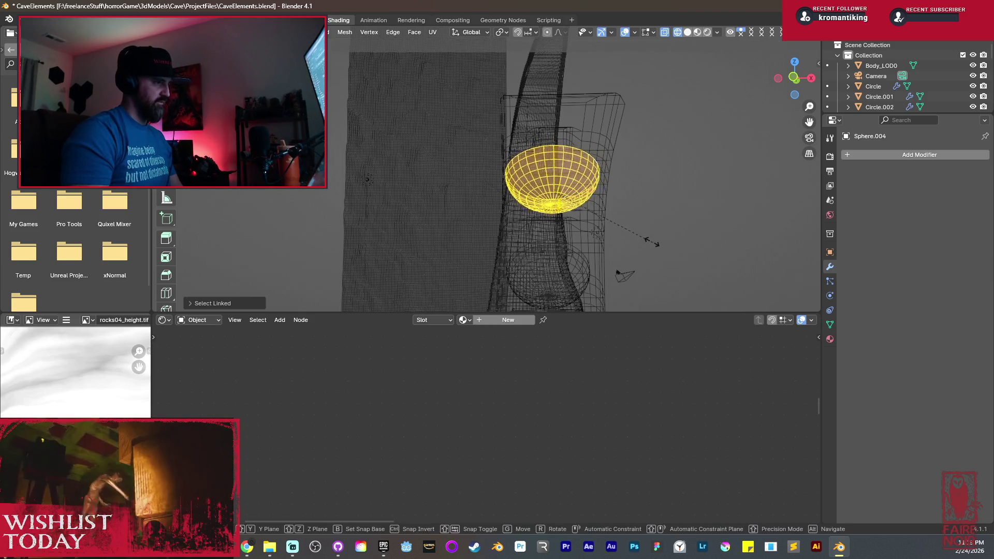
{"action": "left_click", "coordinate": [628, 219]}
{"action": "mouse_move", "coordinate": [628, 219]}
{"action": "middle_mouse_down"}
{"action": "mouse_move", "coordinate": [589, 224]}
{"action": "mouse_move", "coordinate": [521, 187]}
{"action": "mouse_move", "coordinate": [565, 199]}
{"action": "mouse_move", "coordinate": [595, 193]}
{"action": "mouse_move", "coordinate": [507, 219]}
{"action": "middle_mouse_up"}
{"action": "key", "text": "Tab"}
{"action": "key", "text": "Tab"}
{"action": "key", "text": "ctrl+l"}
{"action": "key", "text": "s"}
{"action": "left_click", "coordinate": [616, 196]}
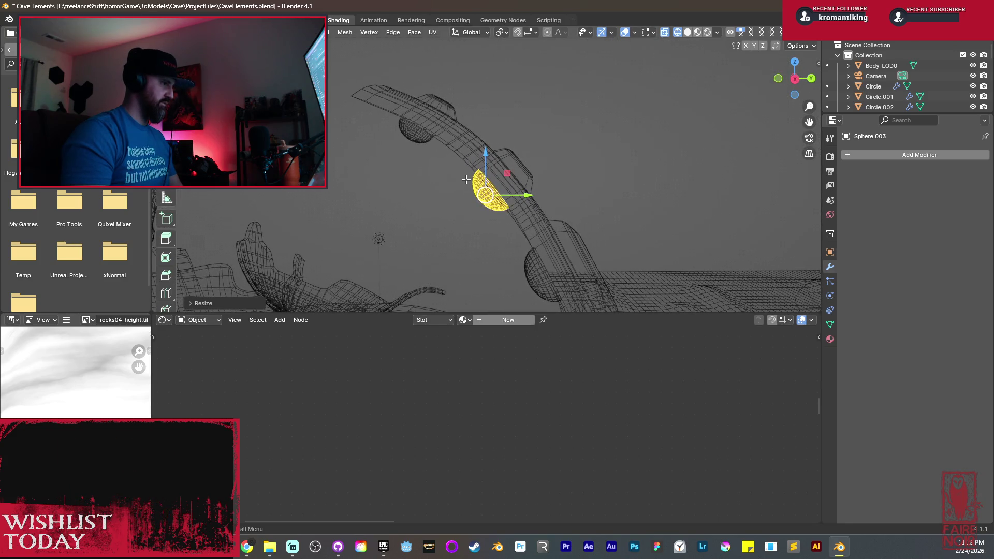
{"action": "key", "text": "Tab"}
From the side orthographic view, duplicate another stud and move it onto the horn.
{"action": "key", "text": "KP_3"}
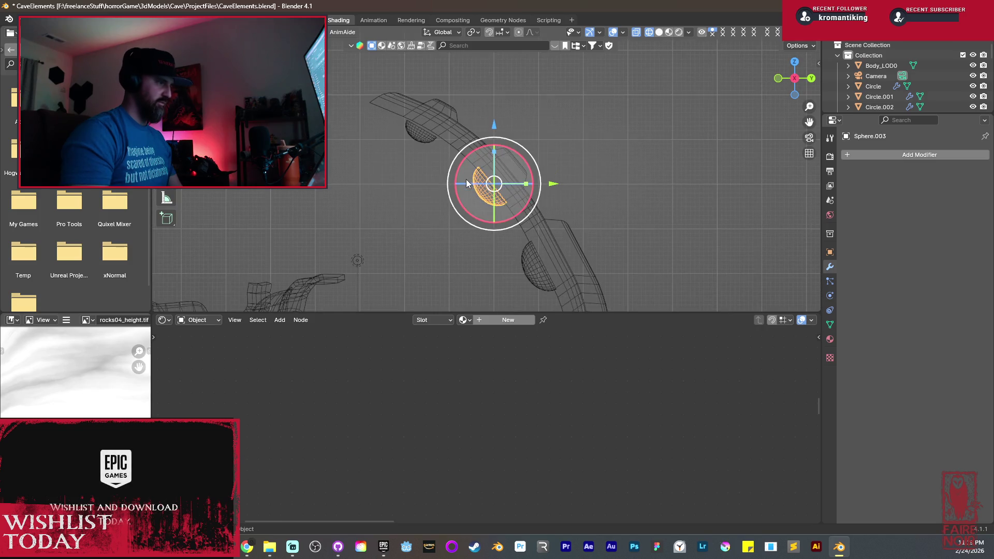
{"action": "key", "text": "shift+d"}
{"action": "left_click", "coordinate": [422, 140]}
{"action": "key", "text": "g"}
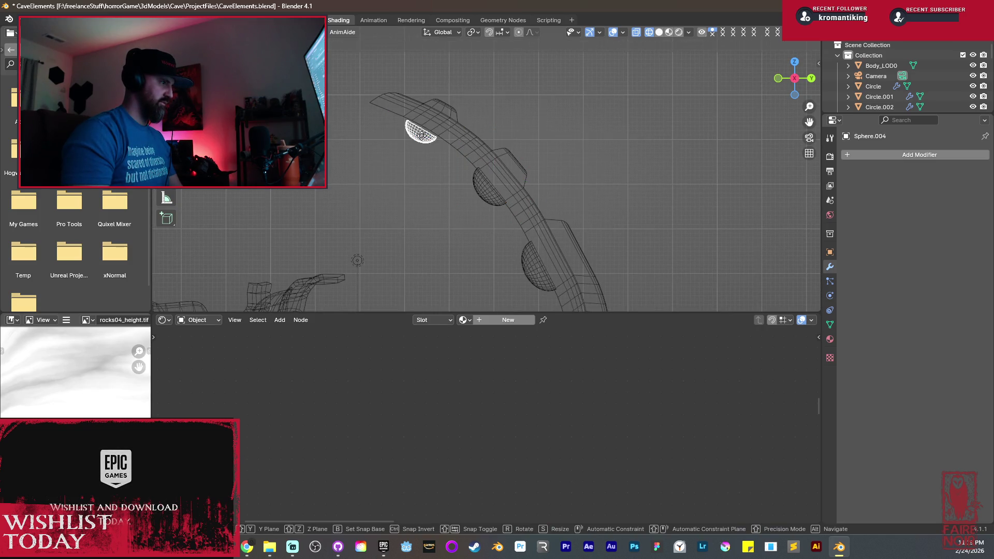
{"action": "left_click", "coordinate": [436, 106]}
{"action": "scroll", "coordinate": [465, 179], "scroll_direction": "down", "scroll_amount": 2}
{"action": "mouse_move", "coordinate": [476, 182]}
{"action": "middle_mouse_down", "text": "shift"}
{"action": "mouse_move", "coordinate": [482, 131]}
{"action": "mouse_move", "coordinate": [459, 155]}
{"action": "middle_mouse_up", "text": "shift"}
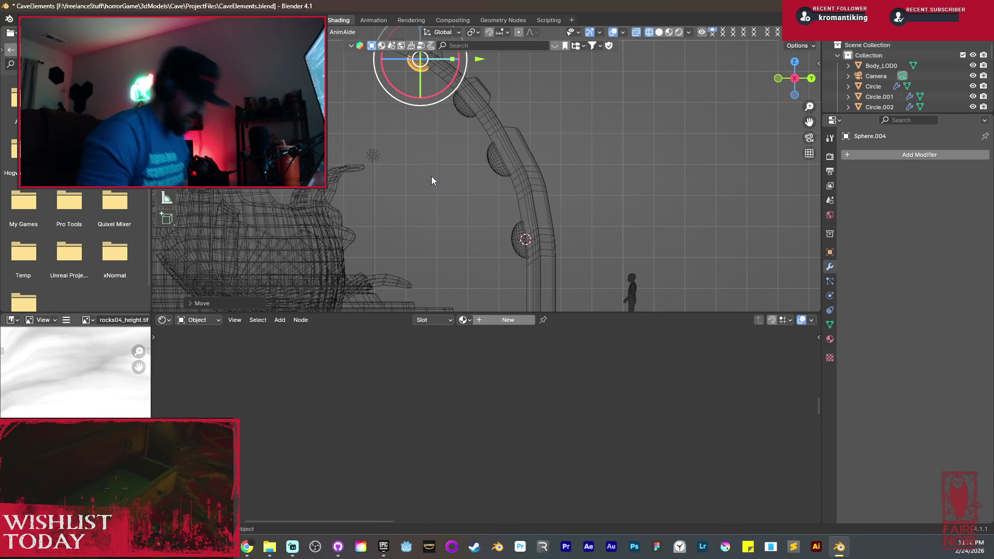
Select three of the stud copies and delete them.
{"action": "left_click", "coordinate": [462, 107]}
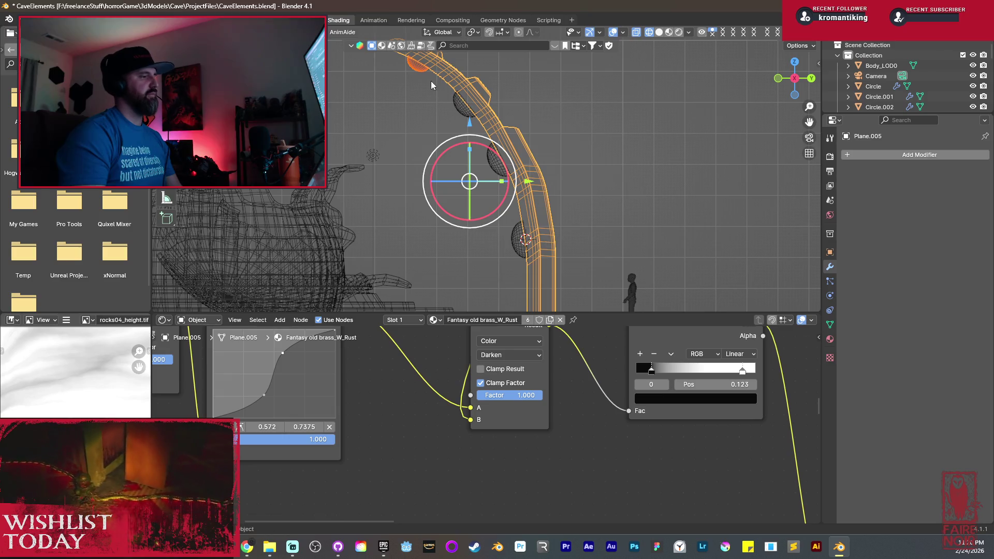
{"action": "key", "text": "ctrl+z"}
{"action": "left_click", "coordinate": [490, 159], "text": "shift"}
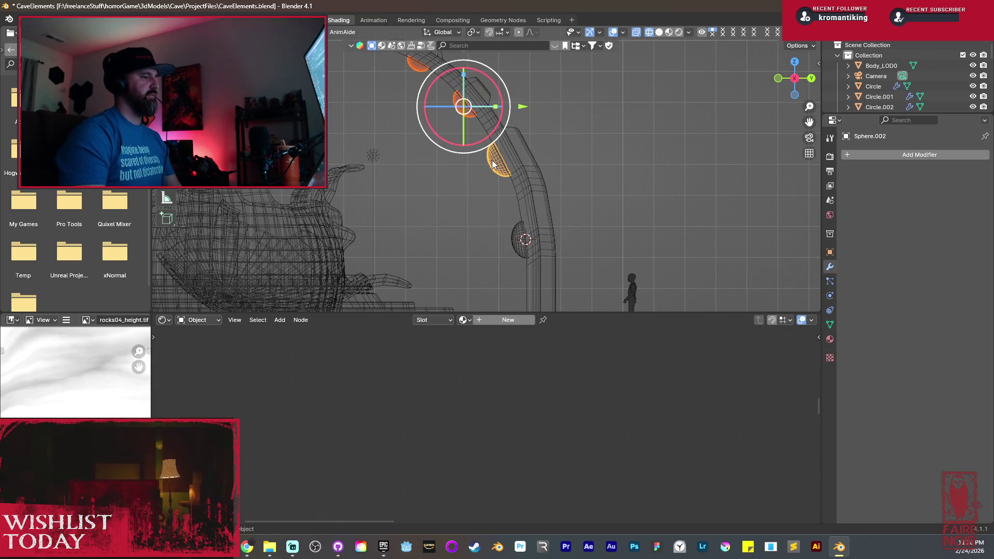
{"action": "key", "text": "Delete"}
{"action": "mouse_move", "coordinate": [519, 223]}
{"action": "middle_mouse_down"}
{"action": "mouse_move", "coordinate": [557, 253]}
{"action": "mouse_move", "coordinate": [483, 146]}
{"action": "middle_mouse_up"}
Open the original Sphere.001 in Edit Mode with solid shading and select its pole vertex.
{"action": "left_click", "coordinate": [524, 249]}
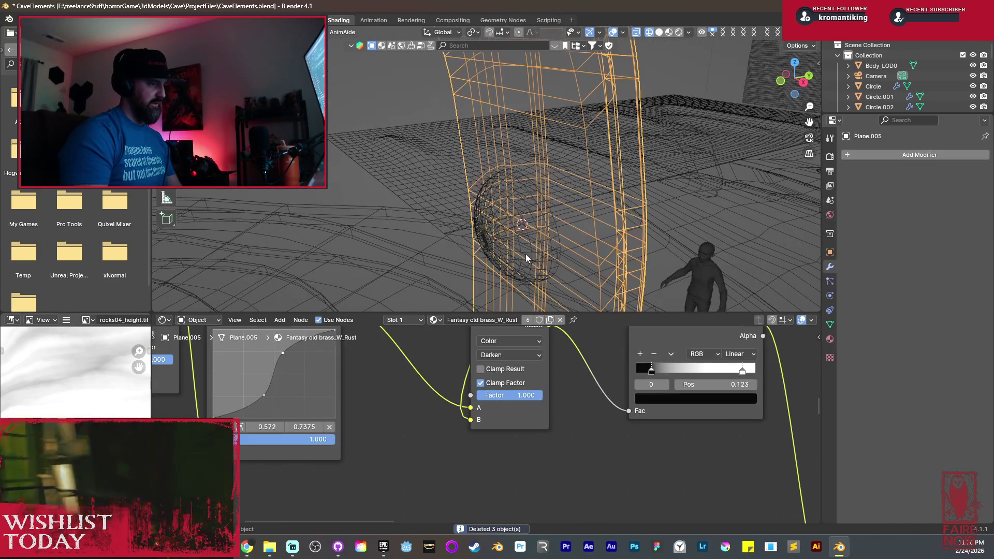
{"action": "key", "text": "Tab"}
{"action": "key", "text": "Tab"}
{"action": "left_click", "coordinate": [526, 258]}
{"action": "key", "text": "Tab"}
{"action": "key", "text": "shift+z"}
{"action": "mouse_move", "coordinate": [519, 195]}
{"action": "middle_mouse_down"}
{"action": "mouse_move", "coordinate": [539, 182]}
{"action": "mouse_move", "coordinate": [551, 205]}
{"action": "middle_mouse_up"}
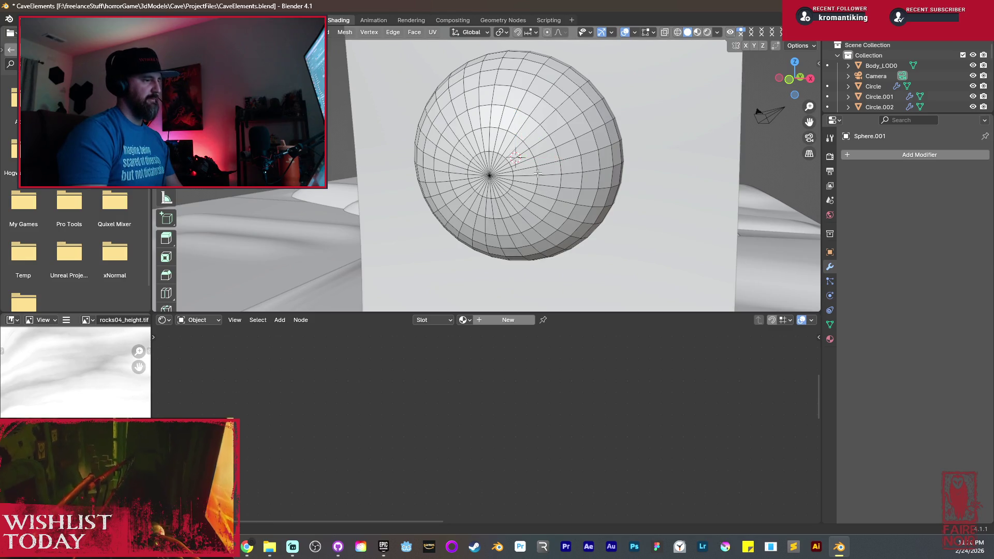
{"action": "key", "text": "ctrl+grave"}
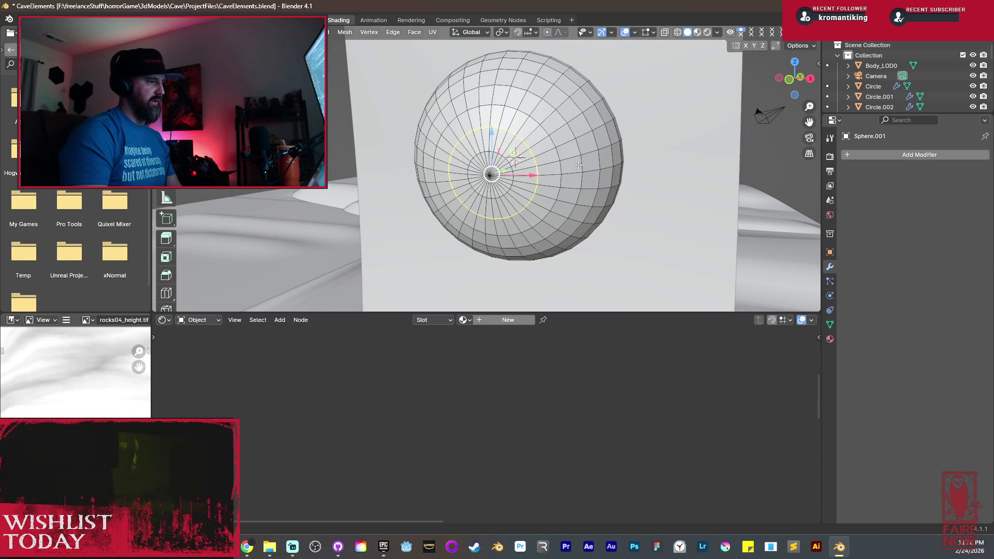
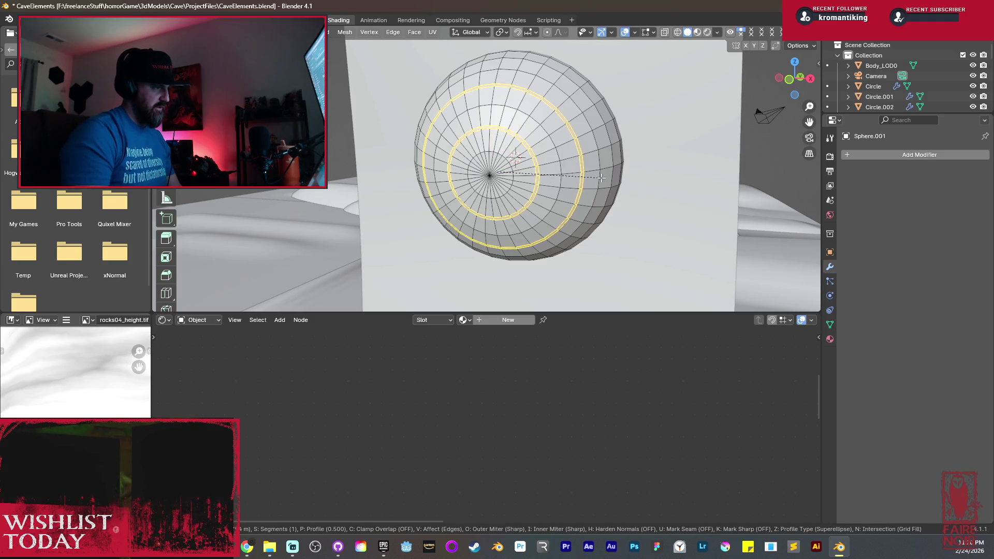
Bevel the ring faces, then move them along Z and scale them inward into two grooves.
{"action": "left_click", "coordinate": [625, 188]}
{"action": "scroll", "coordinate": [616, 192], "scroll_direction": "up", "scroll_amount": 3}
{"action": "middle_click_drag", "start_coordinate": [602, 194], "coordinate": [571, 226]}
{"action": "key", "text": "g"}
{"action": "key", "text": "z"}
{"action": "key", "text": "z"}
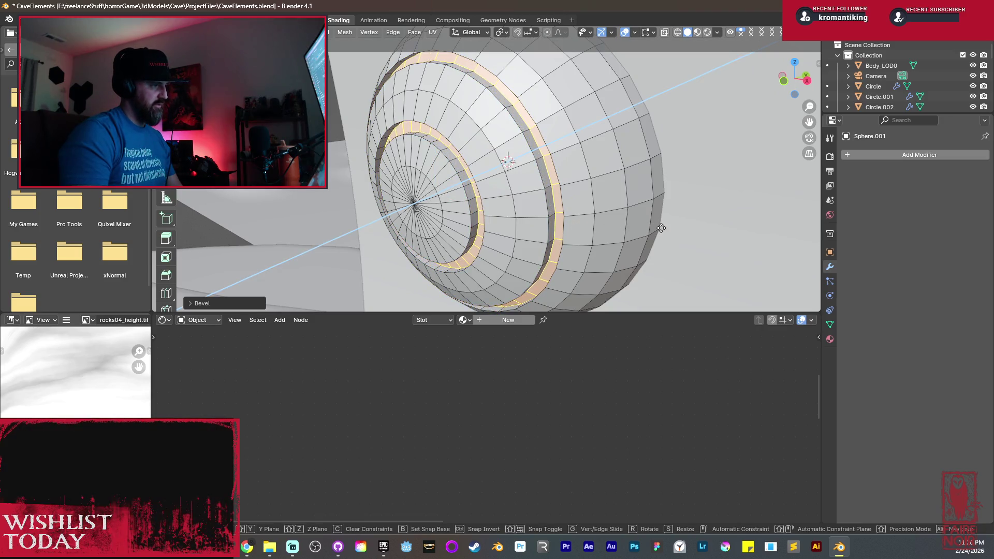
{"action": "left_click", "coordinate": [580, 223]}
{"action": "middle_click_drag", "start_coordinate": [580, 223], "coordinate": [686, 221]}
{"action": "key", "text": "s"}
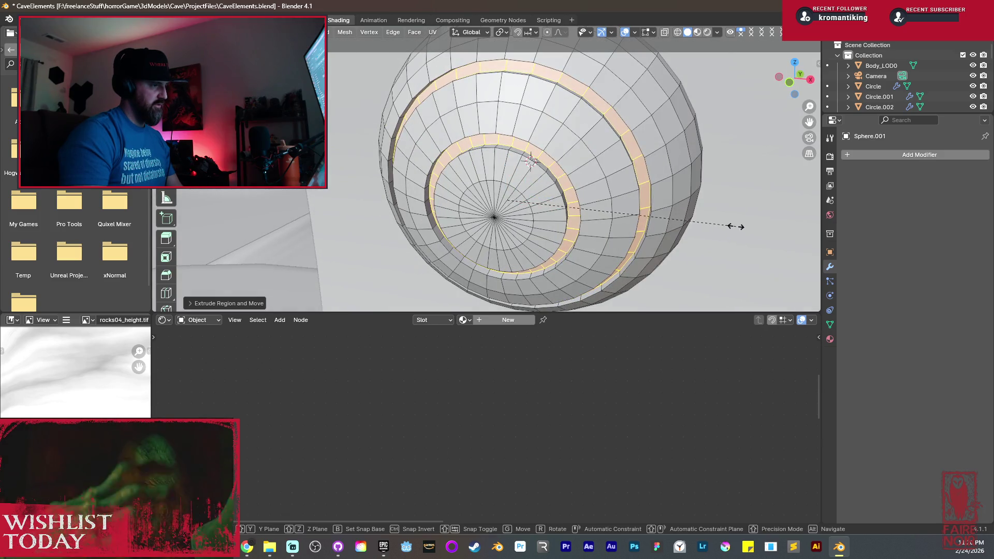
{"action": "left_click", "coordinate": [719, 222]}
{"action": "scroll", "coordinate": [594, 192], "scroll_direction": "down", "scroll_amount": 8}
Return to Object Mode and shade the sphere smooth by angle.
{"action": "key", "text": "Tab"}
{"action": "middle_click_drag", "start_coordinate": [594, 192], "coordinate": [513, 176]}
{"action": "right_click", "coordinate": [512, 175]}
{"action": "mouse_move", "coordinate": [511, 175]}
{"action": "left_click", "coordinate": [485, 143]}
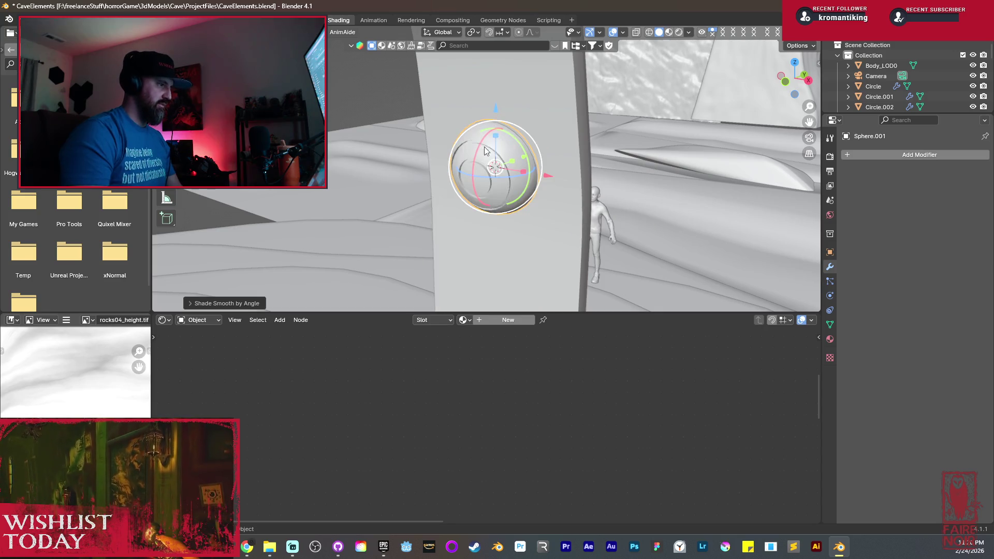
Link the post's Fantasy old brass_W_Rust material onto the grooved sphere with Ctrl+L.
{"action": "scroll", "coordinate": [515, 187], "scroll_direction": "up", "scroll_amount": 4}
{"action": "mouse_move", "coordinate": [523, 204]}
{"action": "middle_mouse_down"}
{"action": "mouse_move", "coordinate": [489, 181]}
{"action": "mouse_move", "coordinate": [556, 211]}
{"action": "mouse_move", "coordinate": [481, 171]}
{"action": "middle_mouse_up"}
{"action": "key", "text": "alt+a"}
{"action": "scroll", "coordinate": [481, 170], "scroll_direction": "up", "scroll_amount": 5}
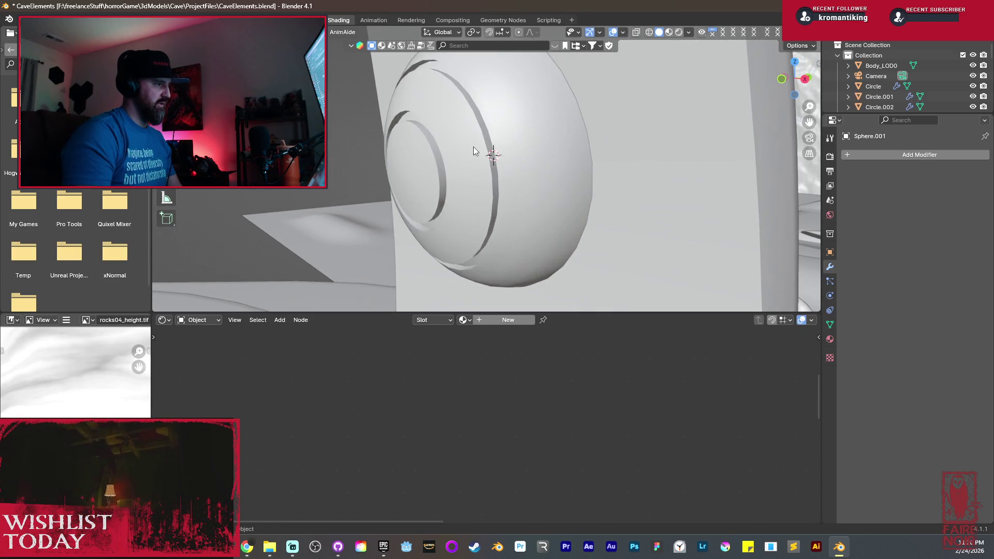
{"action": "scroll", "coordinate": [486, 163], "scroll_direction": "down", "scroll_amount": 2}
{"action": "scroll", "coordinate": [487, 163], "scroll_direction": "down", "scroll_amount": 4}
{"action": "left_click", "coordinate": [506, 144]}
{"action": "left_click", "coordinate": [511, 136]}
{"action": "left_click", "coordinate": [512, 134], "text": "shift"}
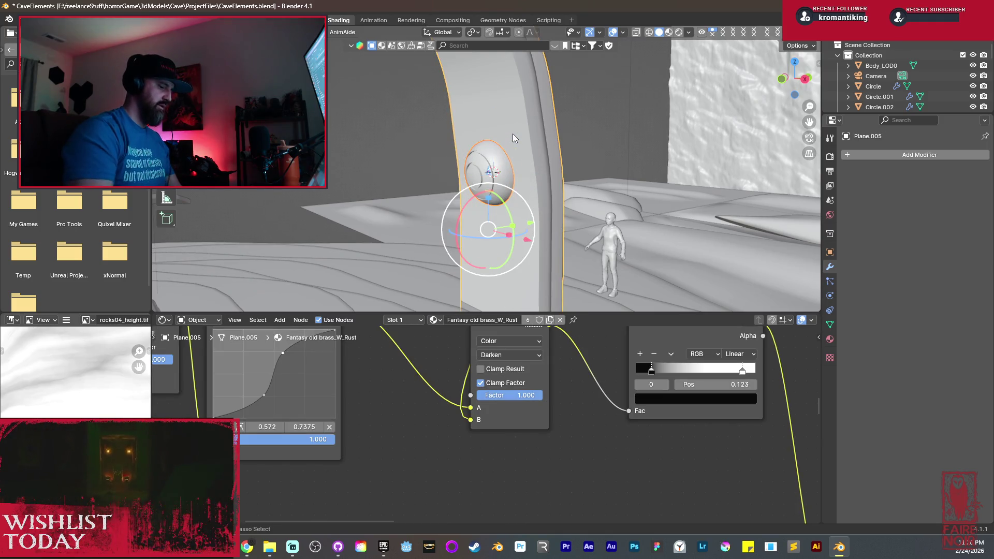
{"action": "key", "text": "ctrl+l"}
{"action": "left_click", "coordinate": [513, 133]}
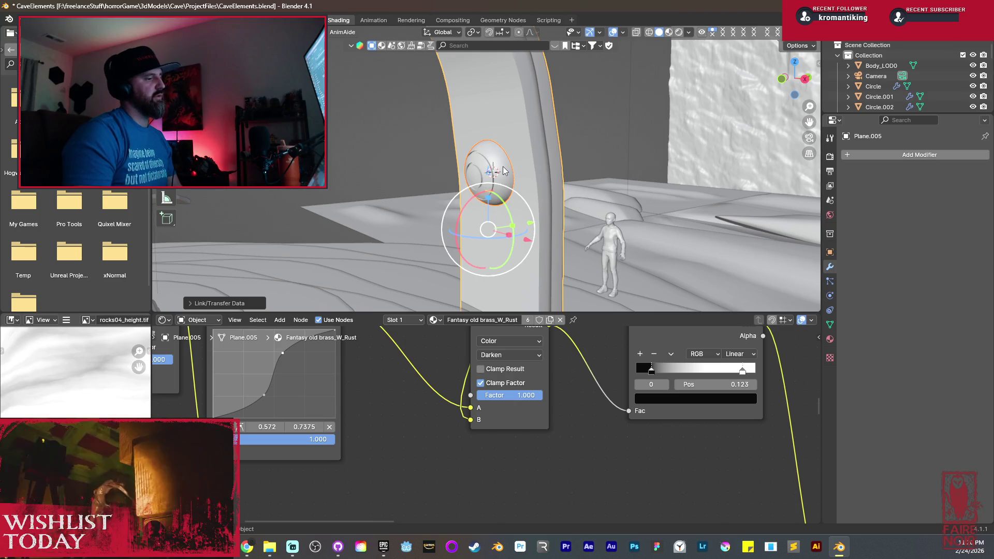
Select only the sphere and enter Edit Mode on its mesh.
{"action": "scroll", "coordinate": [505, 171], "scroll_direction": "up", "scroll_amount": 3}
{"action": "middle_click_drag", "start_coordinate": [505, 171], "coordinate": [531, 179]}
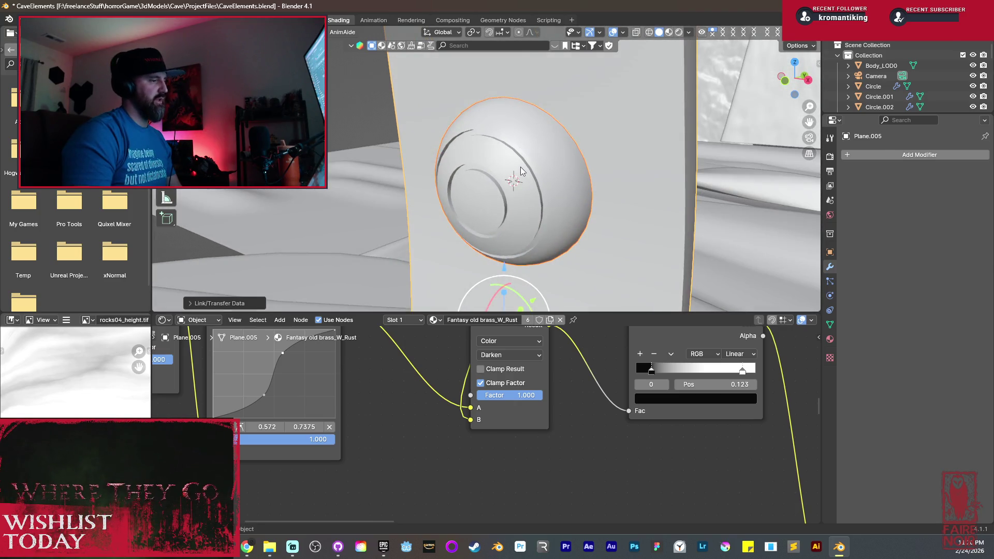
{"action": "left_click", "coordinate": [521, 171]}
{"action": "scroll", "coordinate": [513, 155], "scroll_direction": "up", "scroll_amount": 2}
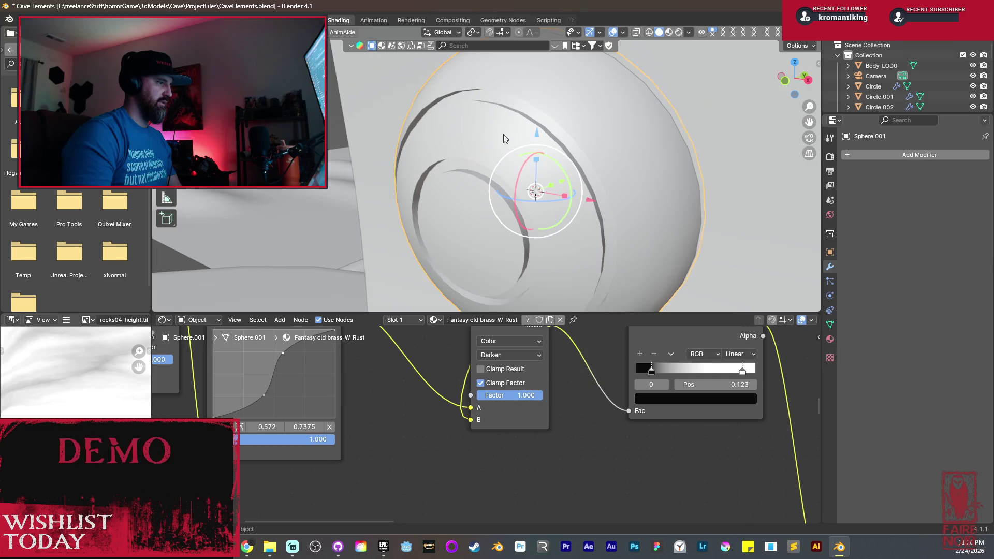
{"action": "key", "text": "Tab"}
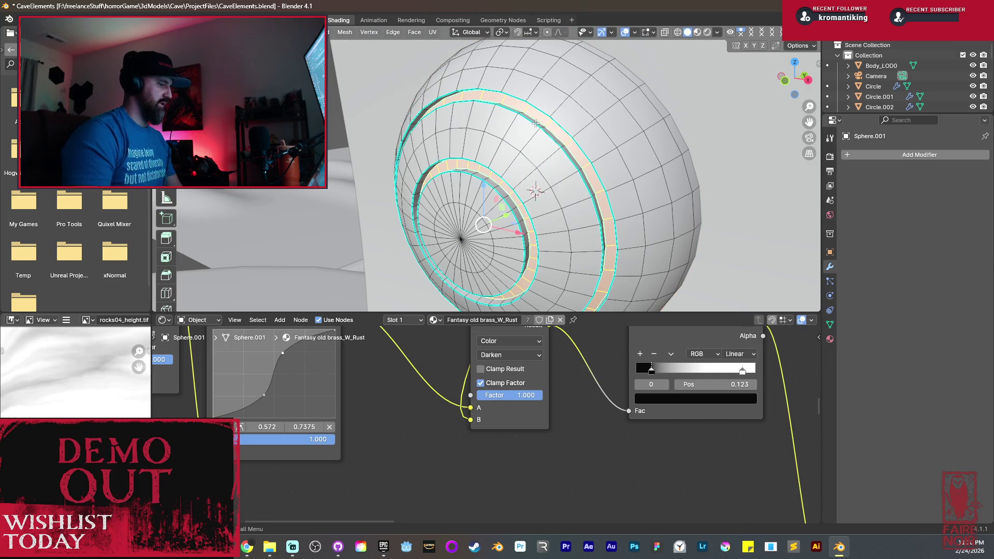
Mark the selected groove edge loops as UV seams.
{"action": "scroll", "coordinate": [536, 124], "scroll_direction": "up", "scroll_amount": 3}
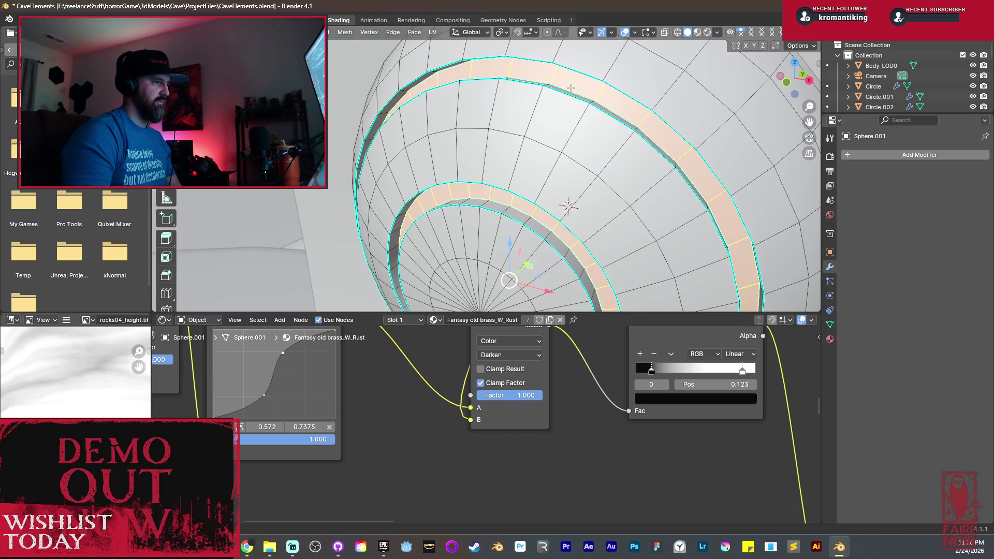
{"action": "middle_click_drag", "start_coordinate": [565, 99], "coordinate": [567, 143]}
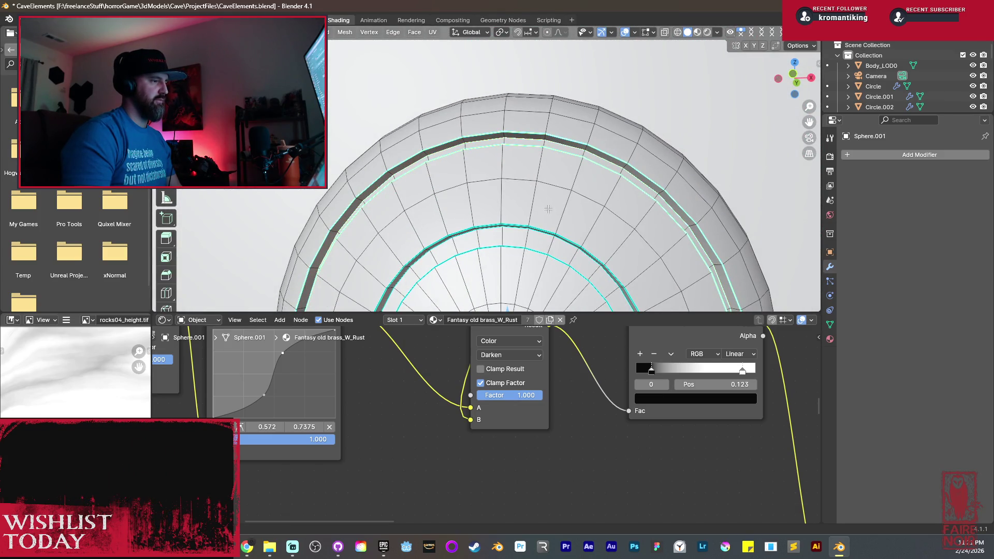
{"action": "middle_click_drag", "start_coordinate": [573, 244], "coordinate": [517, 277]}
{"action": "middle_click_drag", "start_coordinate": [464, 297], "coordinate": [480, 171]}
{"action": "key", "text": "ctrl+e"}
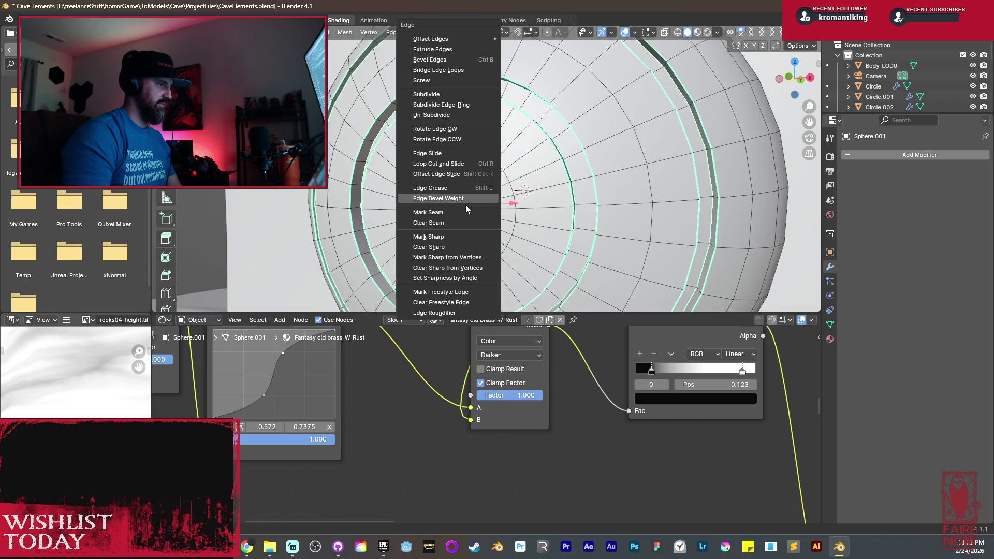
{"action": "left_click", "coordinate": [461, 212]}
Deselect the mesh, check the new seams, and begin seaming the next groove loops.
{"action": "key", "text": "alt+a"}
{"action": "mouse_move", "coordinate": [554, 180]}
{"action": "middle_mouse_down"}
{"action": "mouse_move", "coordinate": [609, 169]}
{"action": "mouse_move", "coordinate": [544, 155]}
{"action": "mouse_move", "coordinate": [537, 206]}
{"action": "mouse_move", "coordinate": [546, 142]}
{"action": "mouse_move", "coordinate": [555, 163]}
{"action": "mouse_move", "coordinate": [564, 135]}
{"action": "mouse_move", "coordinate": [556, 243]}
{"action": "mouse_move", "coordinate": [518, 225]}
{"action": "mouse_move", "coordinate": [541, 136]}
{"action": "mouse_move", "coordinate": [536, 220]}
{"action": "mouse_move", "coordinate": [532, 171]}
{"action": "mouse_move", "coordinate": [508, 135]}
{"action": "mouse_move", "coordinate": [529, 238]}
{"action": "middle_mouse_up"}
{"action": "scroll", "coordinate": [518, 225], "scroll_direction": "down", "scroll_amount": 2}
{"action": "scroll", "coordinate": [507, 224], "scroll_direction": "up", "scroll_amount": 4}
{"action": "scroll", "coordinate": [544, 125], "scroll_direction": "up", "scroll_amount": 3}
{"action": "key", "text": "ctrl+e"}
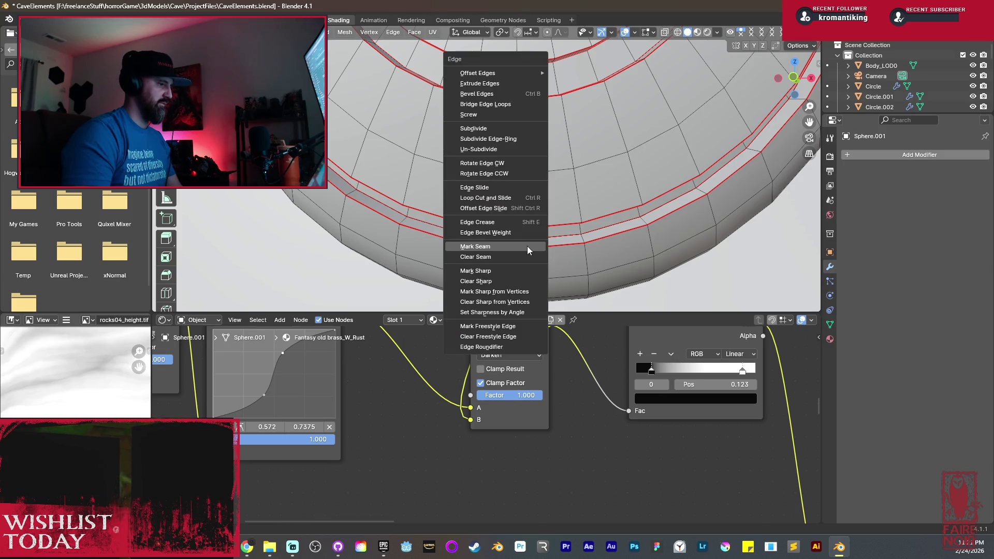
Mark the remaining selected groove edges as seams and leave Edit Mode.
{"action": "left_click", "coordinate": [530, 247]}
{"action": "scroll", "coordinate": [530, 208], "scroll_direction": "down", "scroll_amount": 4}
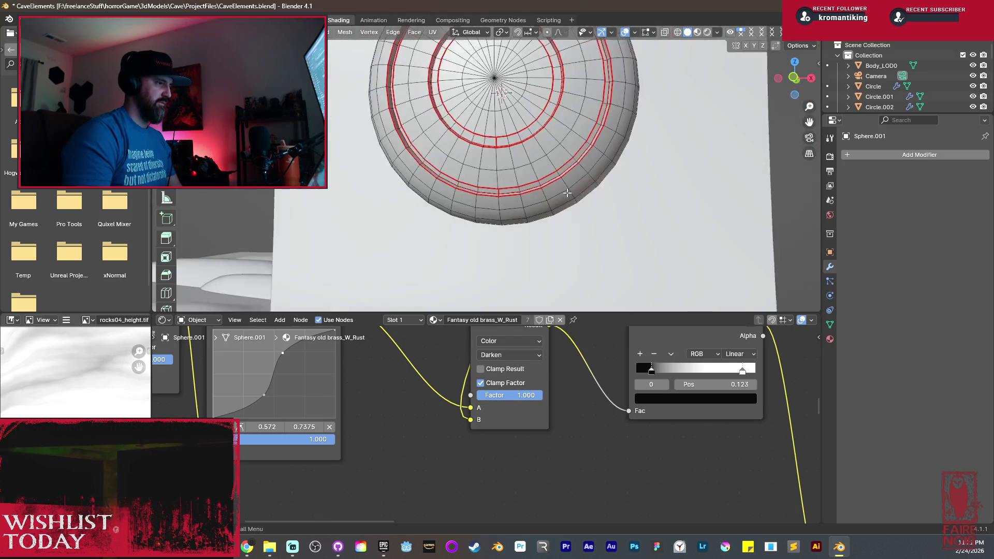
{"action": "middle_click_drag", "start_coordinate": [531, 208], "coordinate": [537, 157]}
{"action": "key", "text": "Tab"}
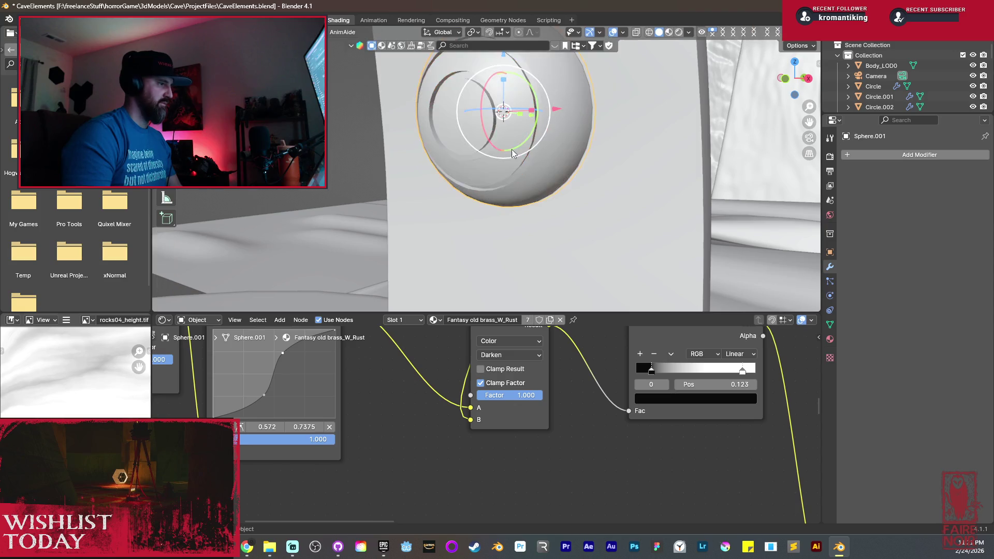
Unwrap all the sphere's geometry in UV Editing, then return to the Shading workspace.
{"action": "left_click", "coordinate": [307, 20]}
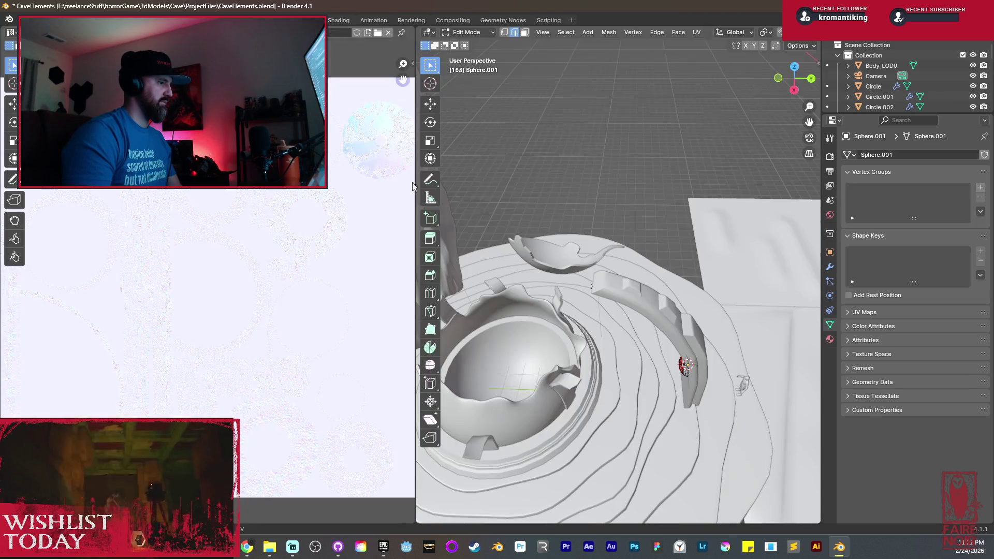
{"action": "mouse_move", "coordinate": [648, 290]}
{"action": "middle_mouse_down"}
{"action": "mouse_move", "coordinate": [678, 305]}
{"action": "mouse_move", "coordinate": [604, 311]}
{"action": "middle_mouse_up"}
{"action": "scroll", "coordinate": [679, 306], "scroll_direction": "up", "scroll_amount": 4}
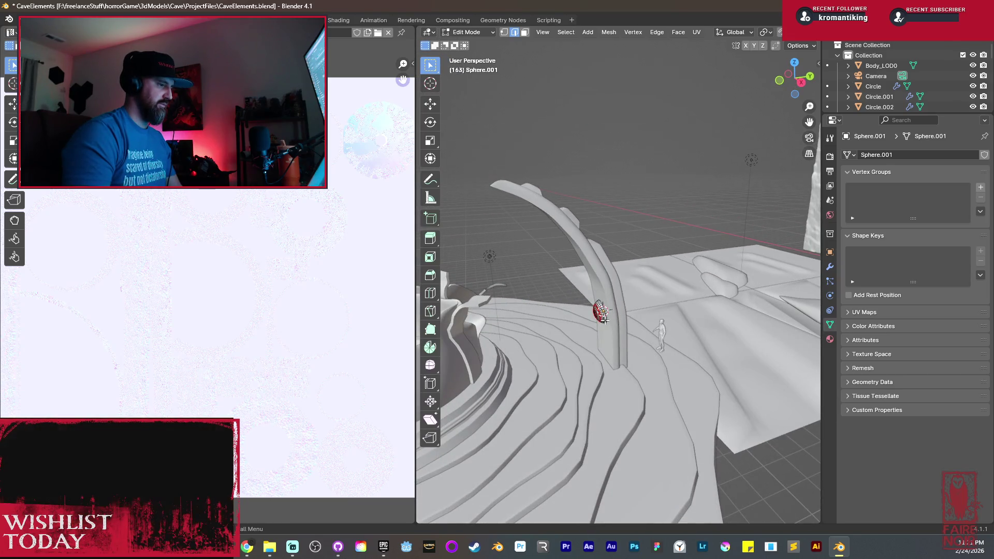
{"action": "key", "text": "a"}
{"action": "key", "text": "a"}
{"action": "key", "text": "u"}
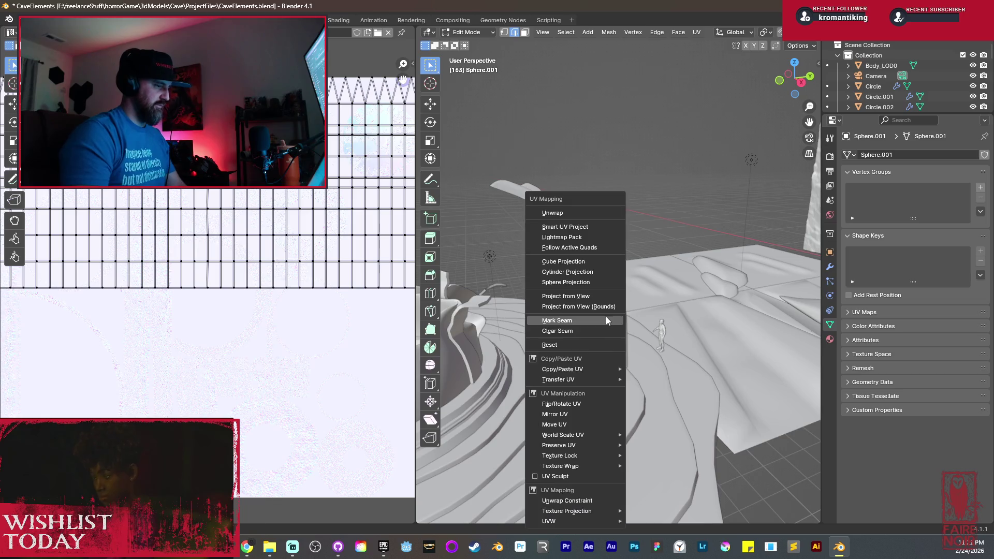
{"action": "left_click", "coordinate": [571, 213]}
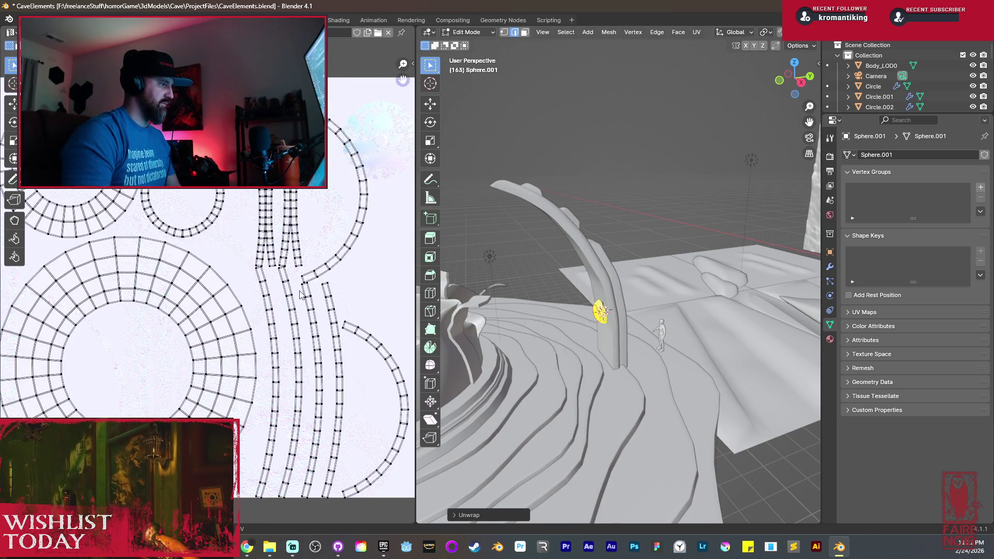
{"action": "key", "text": "Tab"}
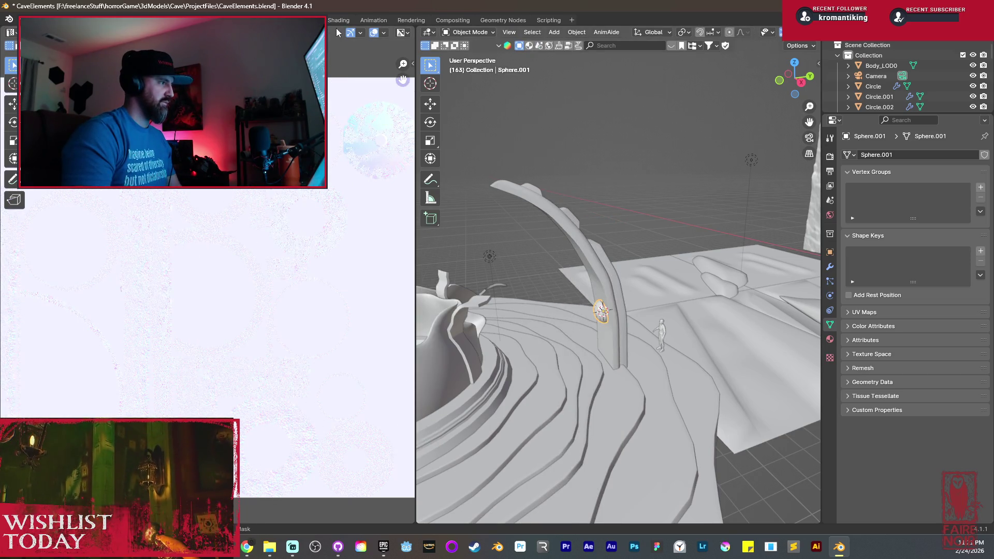
{"action": "left_click", "coordinate": [339, 19]}
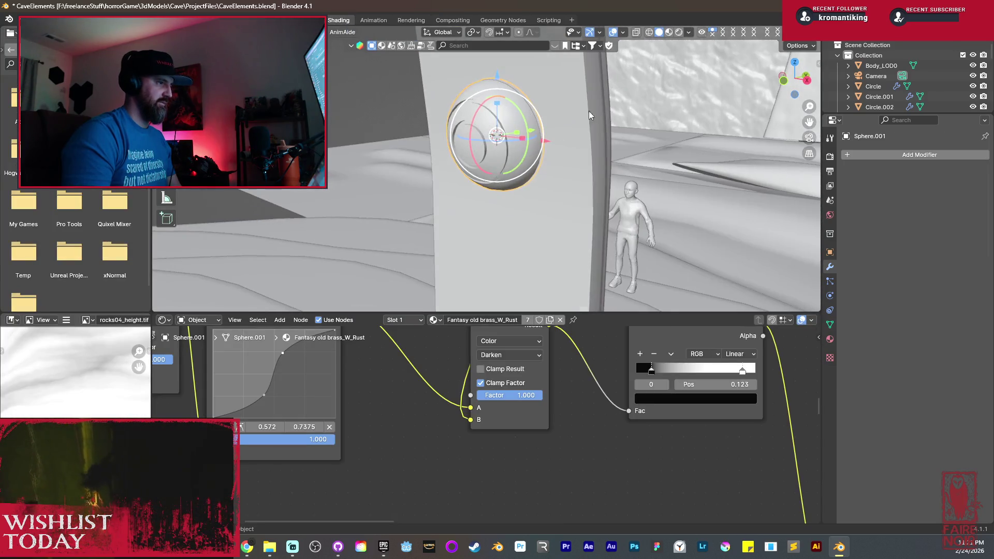
{"action": "key", "text": "z"}
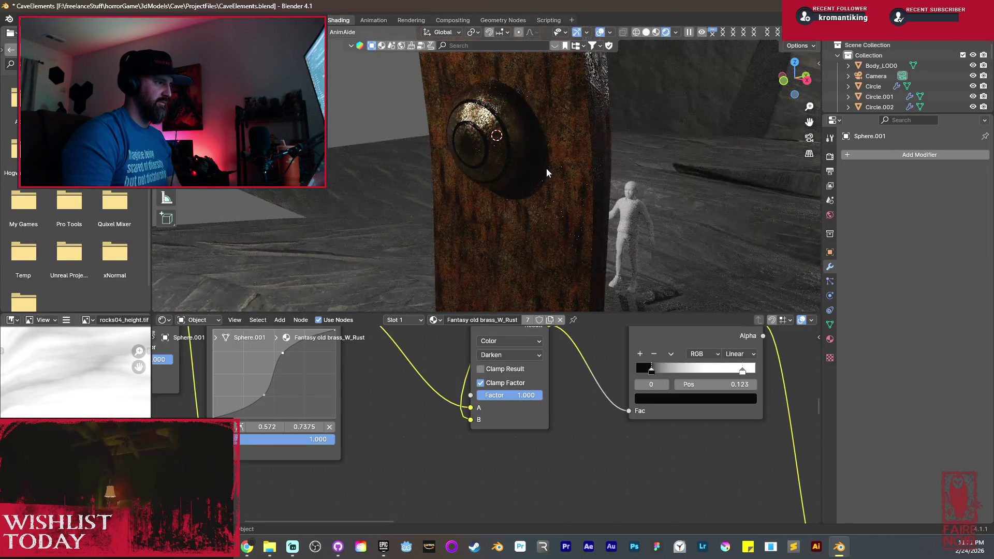
{"action": "scroll", "coordinate": [546, 169], "scroll_direction": "down", "scroll_amount": 4}
{"action": "scroll", "coordinate": [517, 231], "scroll_direction": "up", "scroll_amount": 3}
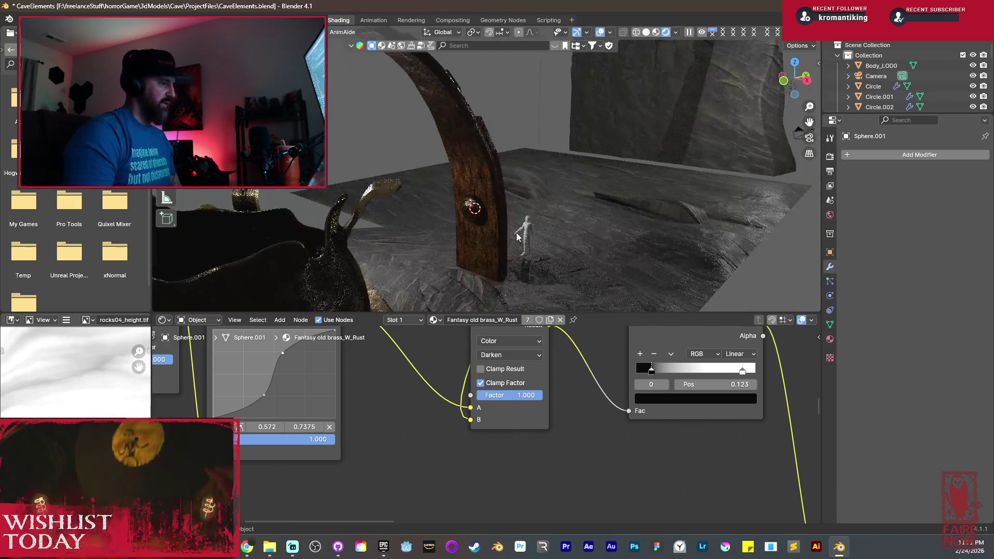
{"action": "mouse_move", "coordinate": [498, 246]}
{"action": "middle_mouse_down"}
{"action": "mouse_move", "coordinate": [527, 225]}
{"action": "mouse_move", "coordinate": [530, 258]}
{"action": "mouse_move", "coordinate": [532, 214]}
{"action": "mouse_move", "coordinate": [493, 194]}
{"action": "mouse_move", "coordinate": [467, 194]}
{"action": "middle_mouse_up"}
{"action": "left_click", "coordinate": [467, 188]}
{"action": "key", "text": "KP_Decimal"}
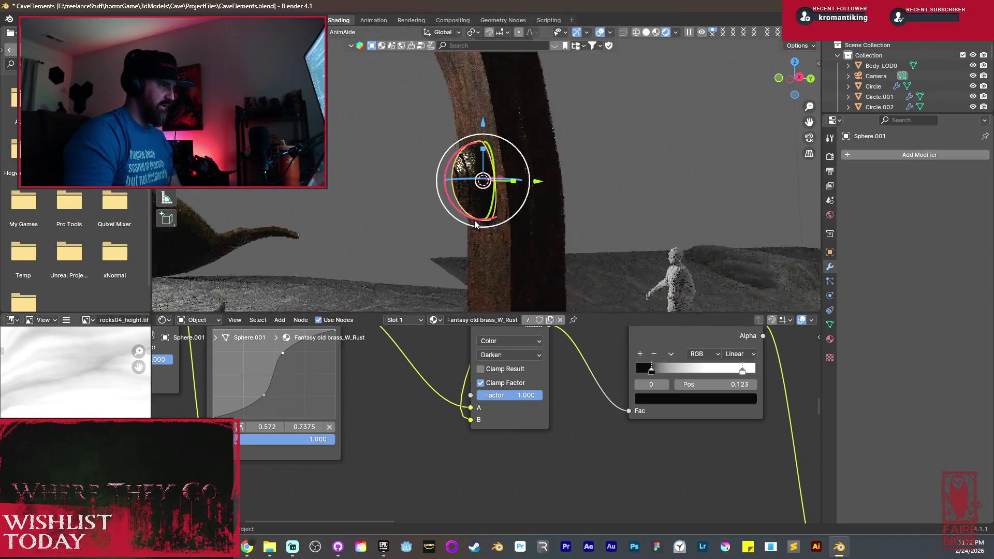
{"action": "left_click", "coordinate": [646, 32]}
{"action": "middle_click_drag", "start_coordinate": [568, 137], "coordinate": [518, 187]}
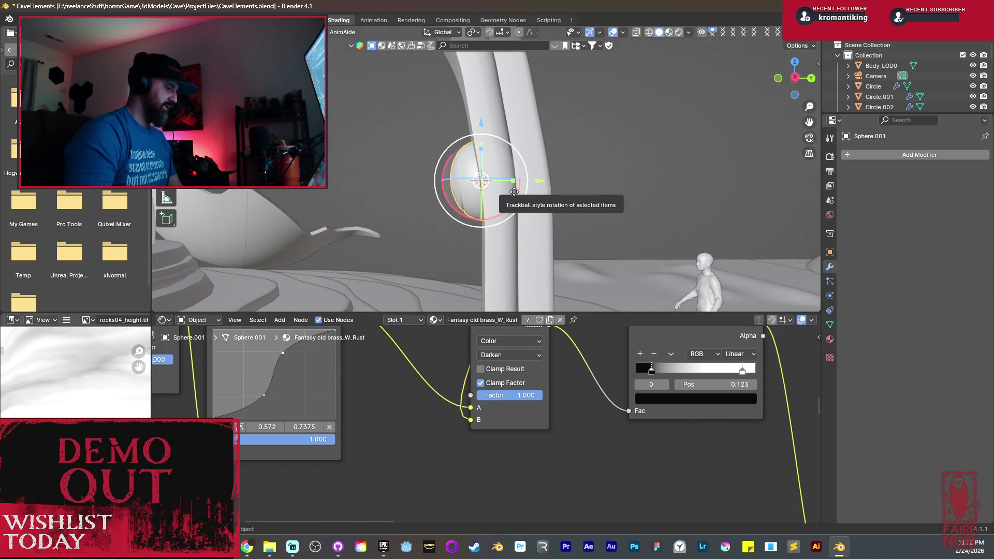
Move the dome bolt along Y so it sits against the arch post.
{"action": "key", "text": "g"}
{"action": "key", "text": "y"}
{"action": "left_click", "coordinate": [490, 181]}
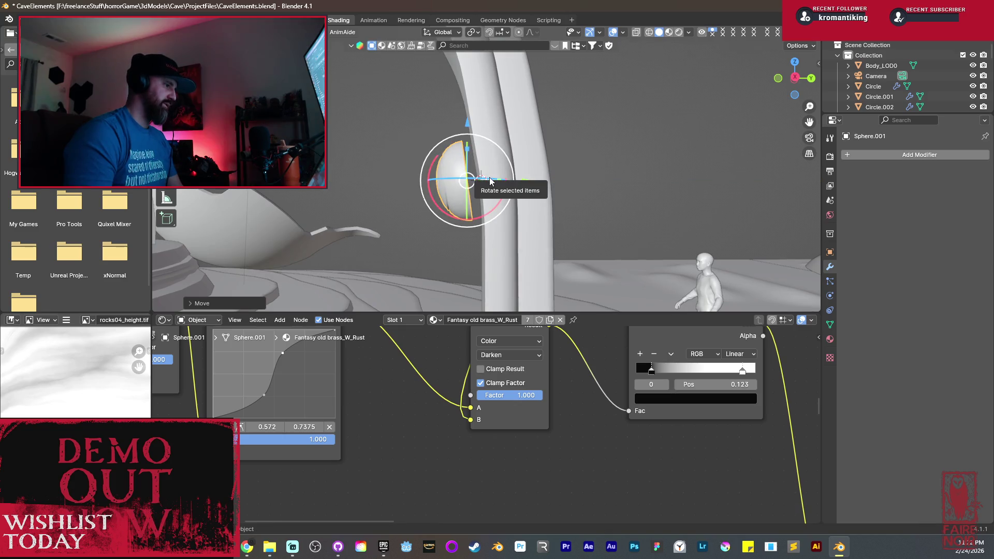
In Edit Mode, extrude the selected bolt faces and reposition them from the side view.
{"action": "key", "text": "Tab"}
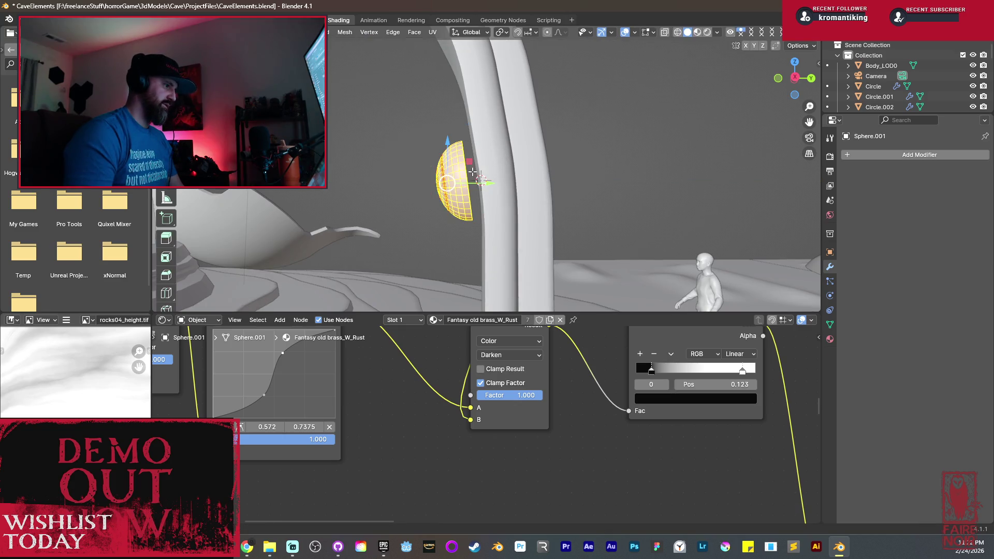
{"action": "key", "text": "s"}
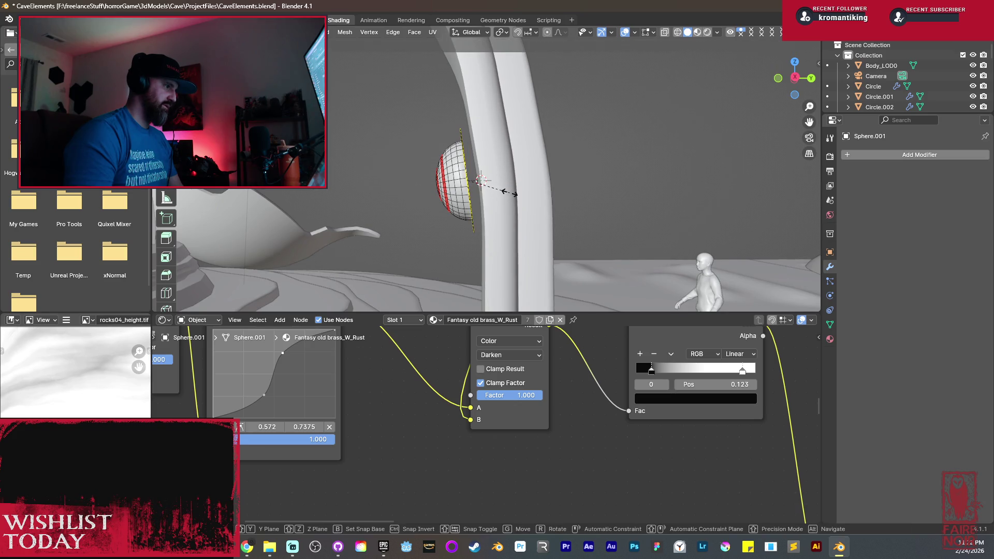
{"action": "key", "text": "Escape"}
{"action": "key", "text": "e"}
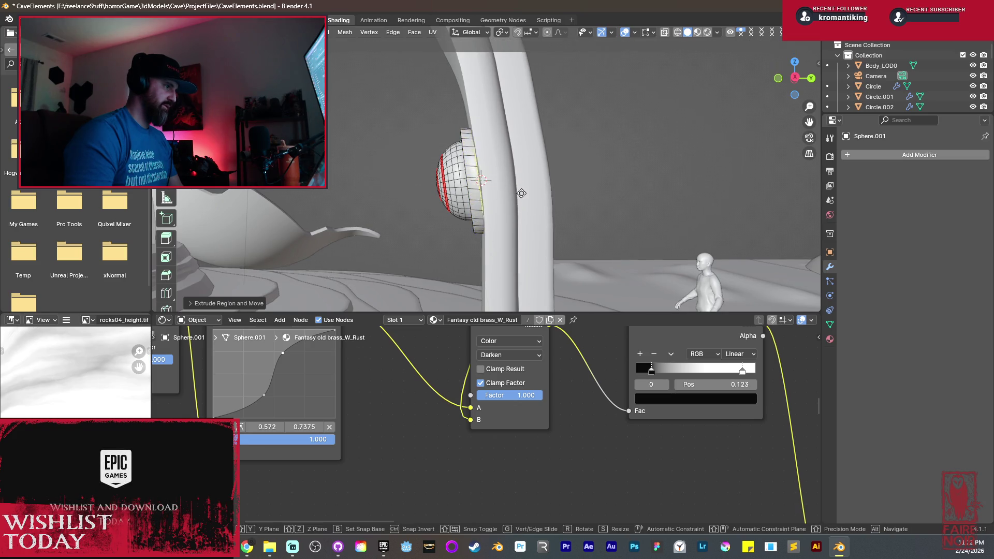
{"action": "right_click", "coordinate": [523, 193]}
{"action": "key", "text": "KP_3"}
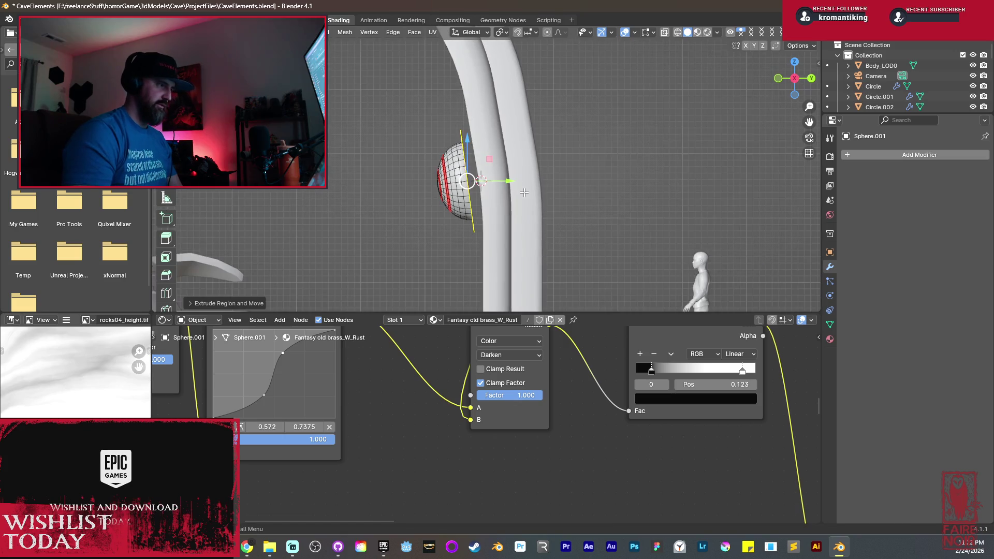
{"action": "key", "text": "g"}
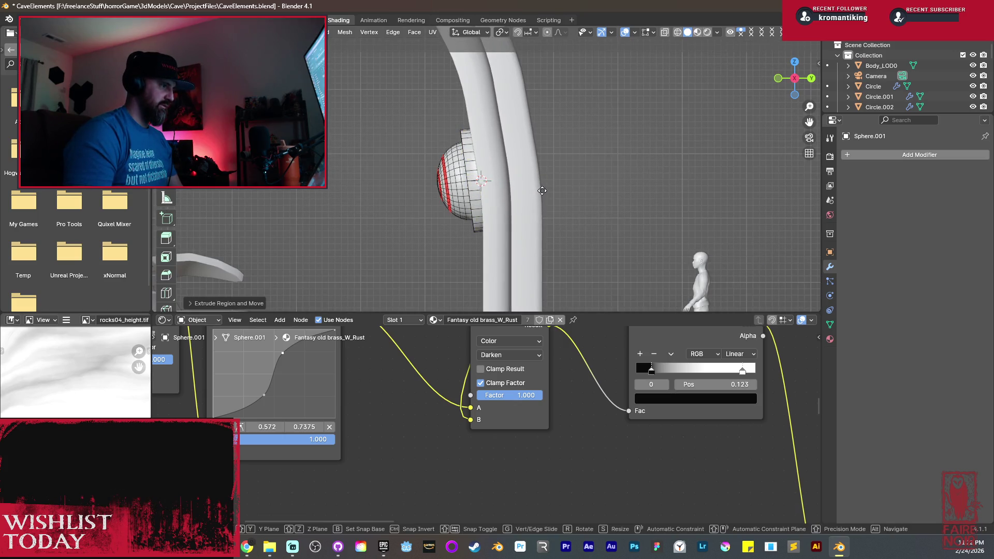
{"action": "left_click", "coordinate": [544, 190]}
{"action": "key", "text": "shift+z"}
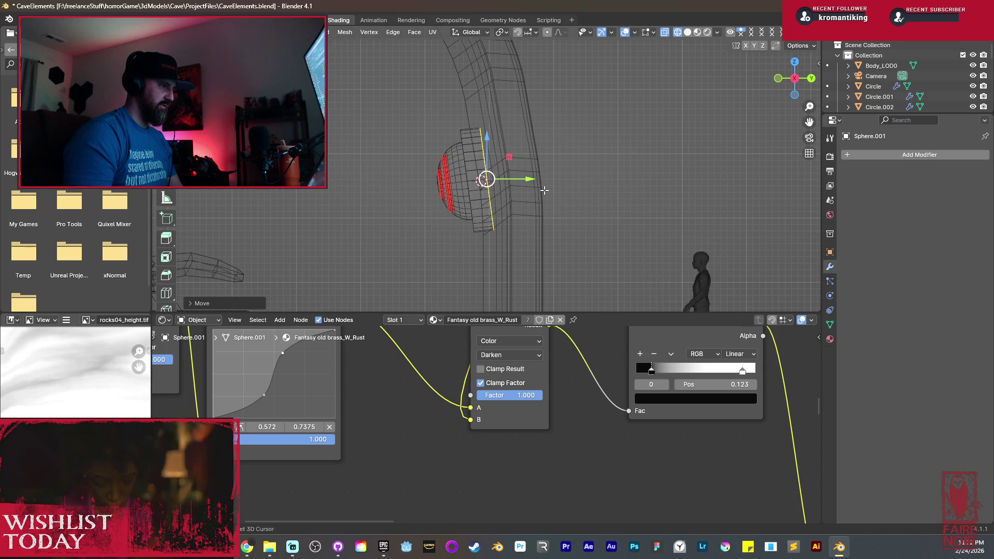
{"action": "key", "text": "shift+z"}
{"action": "mouse_move", "coordinate": [544, 190]}
{"action": "middle_mouse_down"}
{"action": "mouse_move", "coordinate": [596, 210]}
{"action": "mouse_move", "coordinate": [573, 209]}
{"action": "middle_mouse_up"}
{"action": "scroll", "coordinate": [572, 209], "scroll_direction": "up", "scroll_amount": 3}
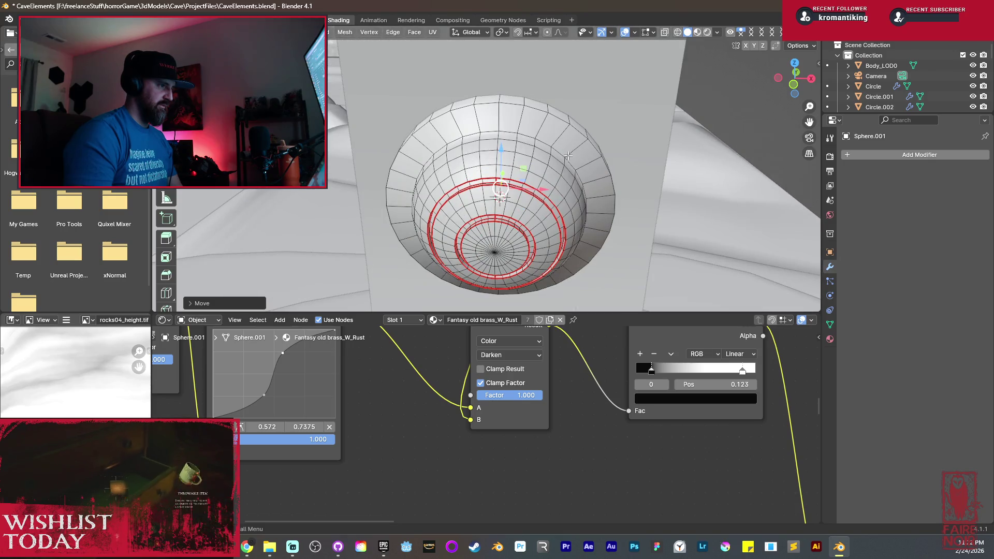
Add a centred loop cut near the rim and bevel it into a band.
{"action": "key", "text": "ctrl+r"}
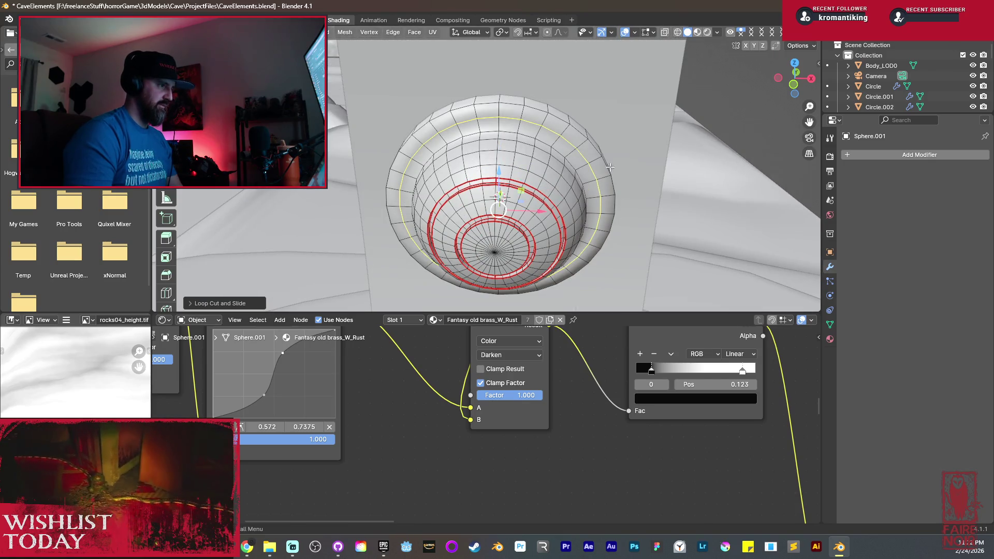
{"action": "left_click", "coordinate": [605, 166]}
{"action": "right_click", "coordinate": [606, 167]}
{"action": "key", "text": "ctrl+b"}
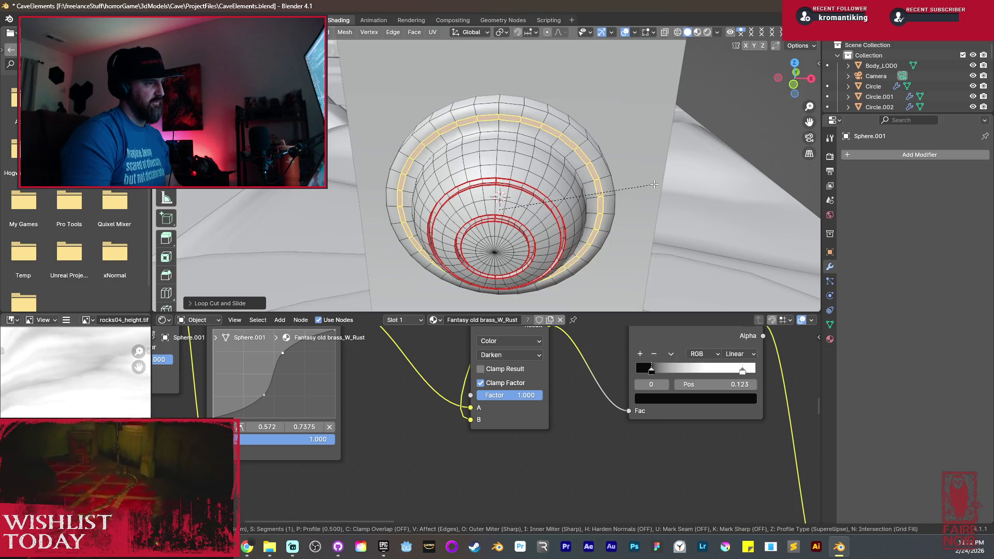
{"action": "left_click", "coordinate": [654, 185]}
Move the bevelled band along Z to form the collar ring.
{"action": "middle_click_drag", "start_coordinate": [654, 185], "coordinate": [589, 204]}
{"action": "key", "text": "g"}
{"action": "key", "text": "z"}
{"action": "key", "text": "z"}
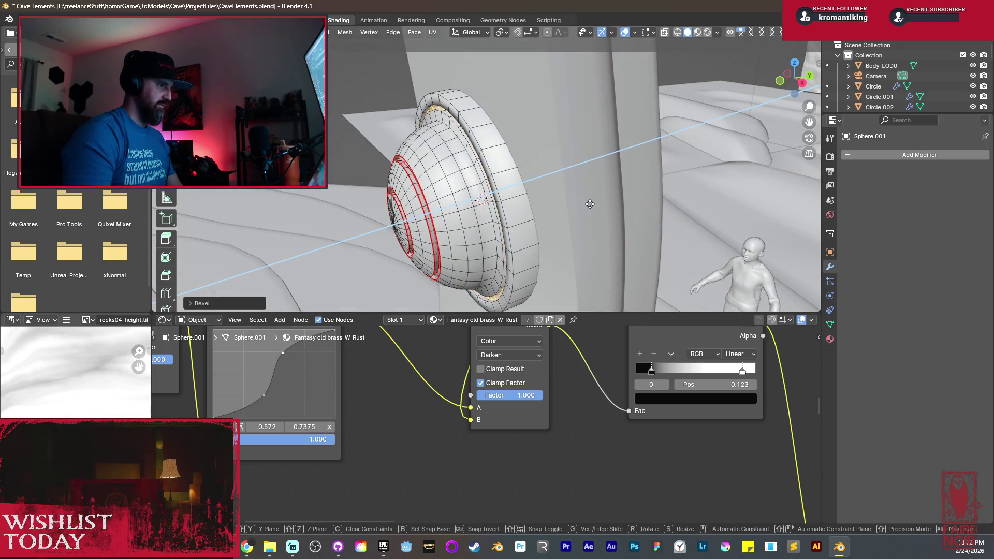
{"action": "left_click", "coordinate": [590, 204]}
{"action": "scroll", "coordinate": [522, 192], "scroll_direction": "up", "scroll_amount": 5}
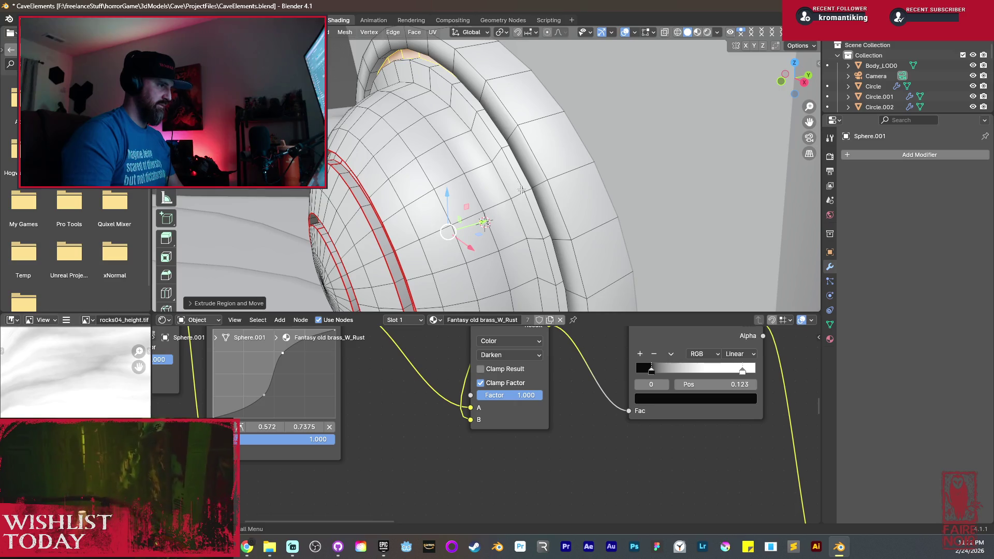
Add a loop cut on the bowl and mark that loop as a seam.
{"action": "key", "text": "ctrl+r"}
{"action": "left_click", "coordinate": [511, 168]}
{"action": "middle_click_drag", "start_coordinate": [511, 169], "coordinate": [526, 176]}
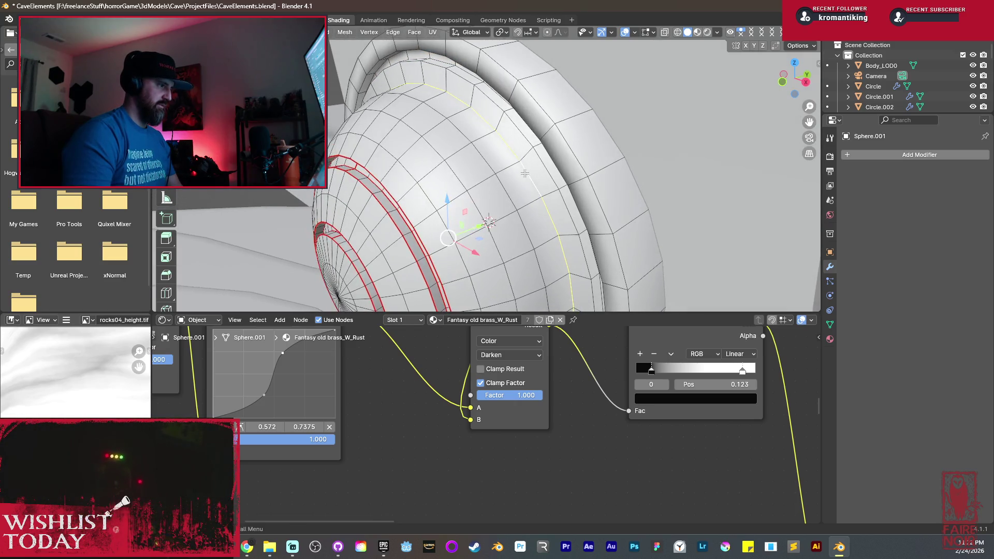
{"action": "key", "text": "ctrl+e"}
{"action": "left_click", "coordinate": [487, 214]}
Mark the ring, rim and collar edge loops as UV seams.
{"action": "mouse_move", "coordinate": [486, 214]}
{"action": "middle_mouse_down"}
{"action": "mouse_move", "coordinate": [526, 185]}
{"action": "mouse_move", "coordinate": [528, 200]}
{"action": "middle_mouse_up"}
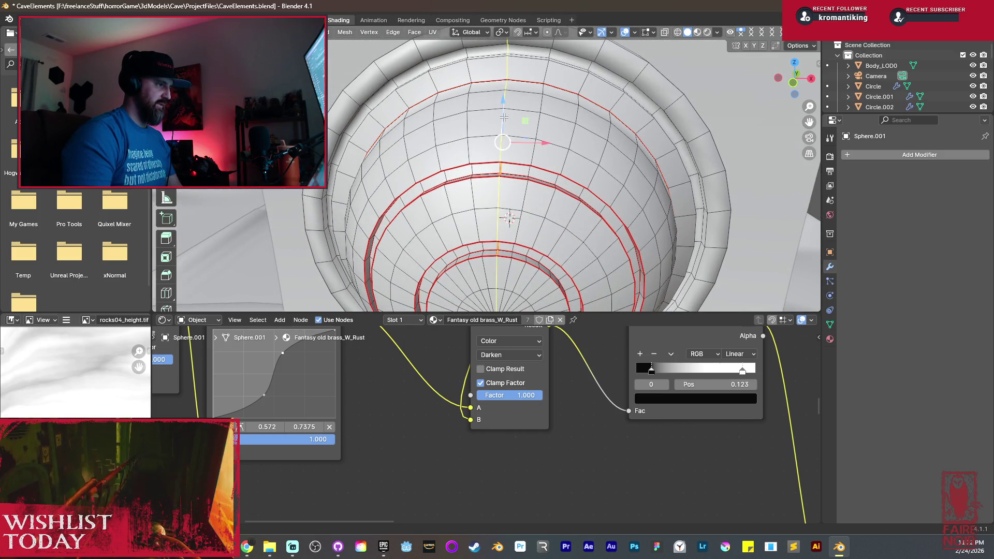
{"action": "key", "text": "ctrl+e"}
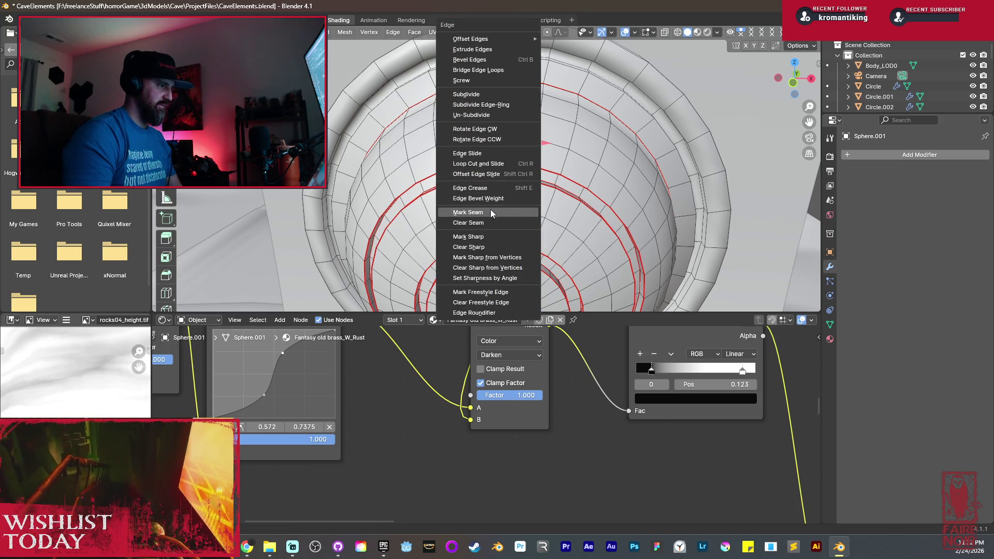
{"action": "left_click", "coordinate": [491, 212]}
{"action": "mouse_move", "coordinate": [491, 212]}
{"action": "middle_mouse_down"}
{"action": "mouse_move", "coordinate": [531, 232]}
{"action": "mouse_move", "coordinate": [514, 210]}
{"action": "mouse_move", "coordinate": [568, 99]}
{"action": "mouse_move", "coordinate": [587, 141]}
{"action": "middle_mouse_up"}
{"action": "scroll", "coordinate": [532, 232], "scroll_direction": "up", "scroll_amount": 3}
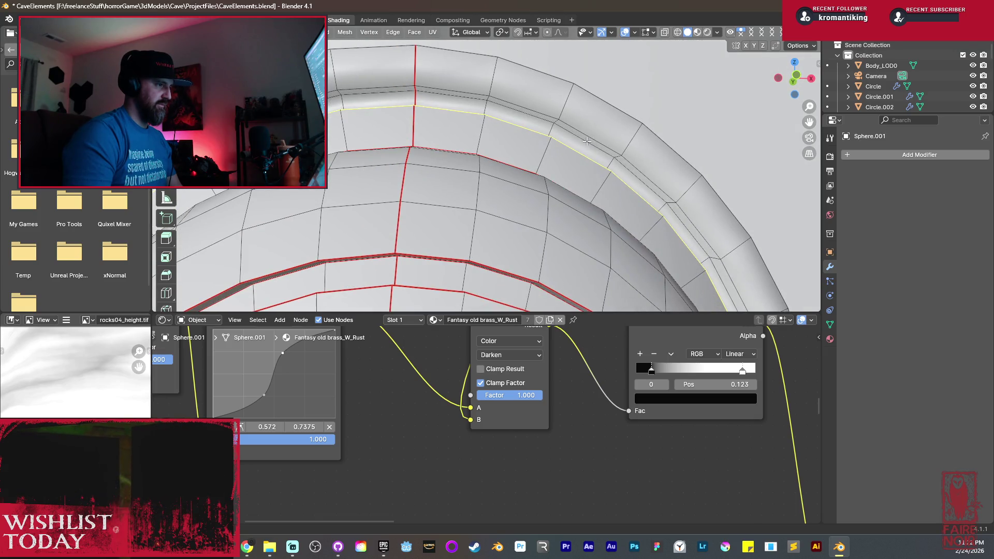
{"action": "key", "text": "ctrl+e"}
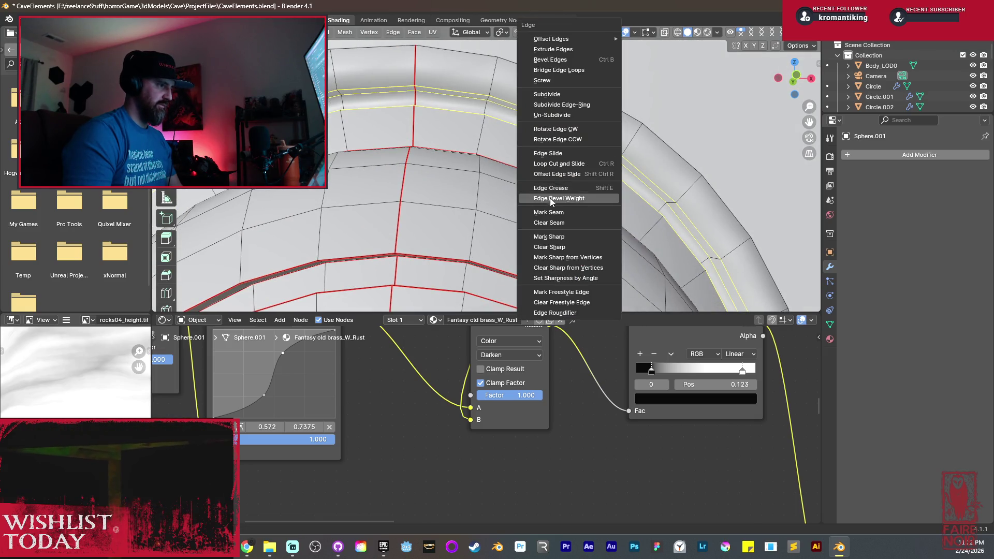
{"action": "left_click", "coordinate": [552, 213]}
{"action": "mouse_move", "coordinate": [551, 212]}
{"action": "middle_mouse_down"}
{"action": "mouse_move", "coordinate": [536, 205]}
{"action": "mouse_move", "coordinate": [495, 222]}
{"action": "middle_mouse_up"}
{"action": "key", "text": "ctrl+e"}
{"action": "left_click", "coordinate": [535, 205]}
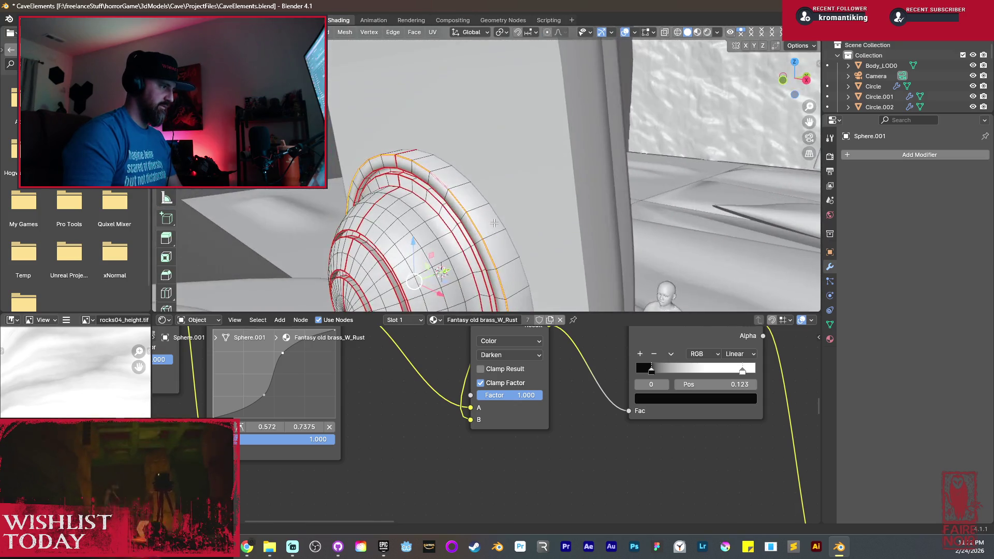
Return to Object Mode and shade the bolt smooth by angle.
{"action": "key", "text": "Tab"}
{"action": "right_click", "coordinate": [466, 226]}
{"action": "left_click", "coordinate": [459, 236]}
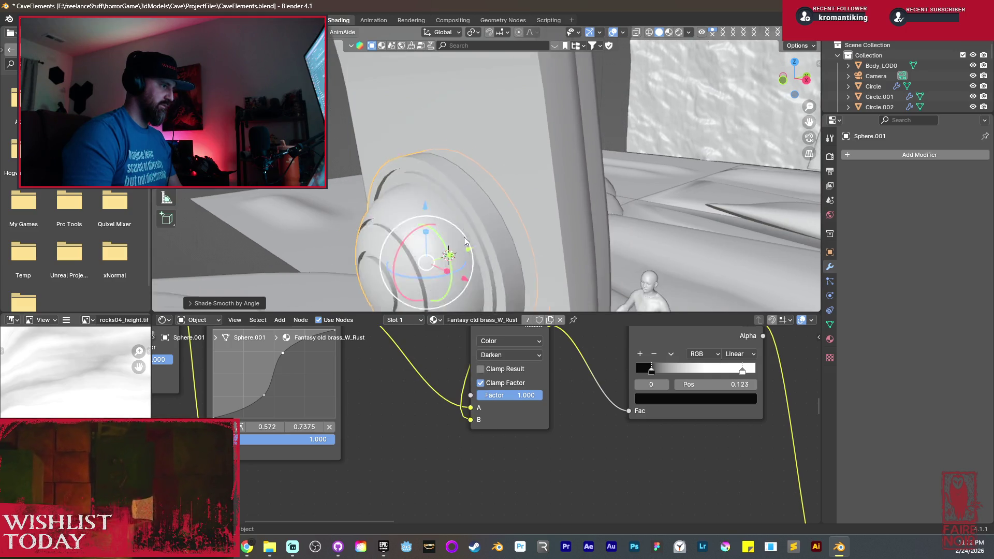
Frame the bolt and unwrap its whole mesh in the UV Editing workspace.
{"action": "key", "text": "grave"}
{"action": "left_click", "coordinate": [488, 231]}
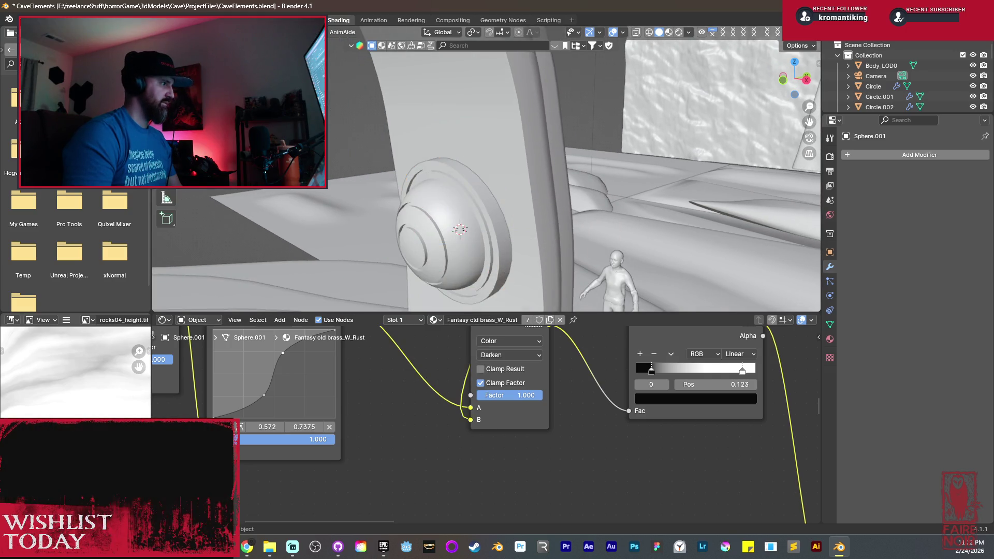
{"action": "left_click", "coordinate": [269, 20]}
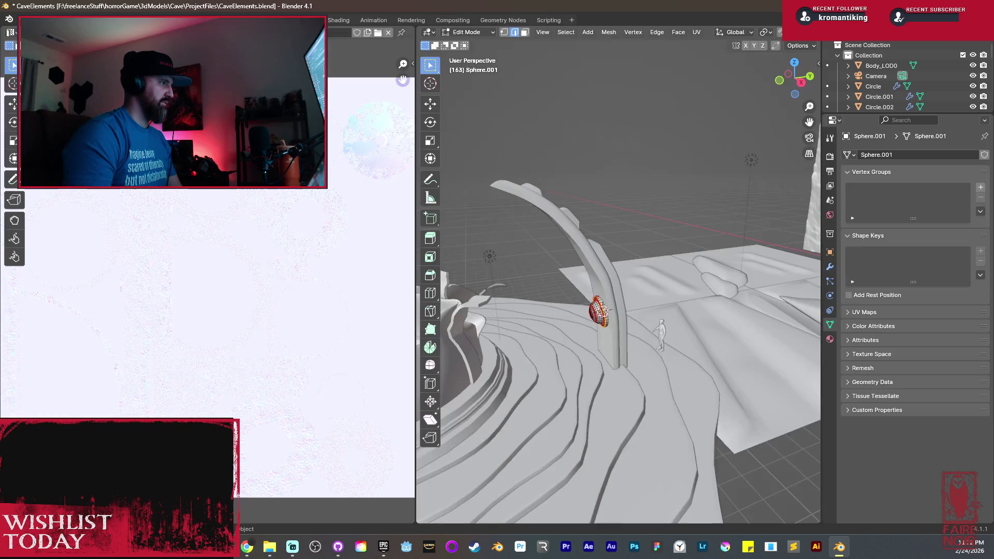
{"action": "key", "text": "a"}
{"action": "left_click", "coordinate": [562, 313]}
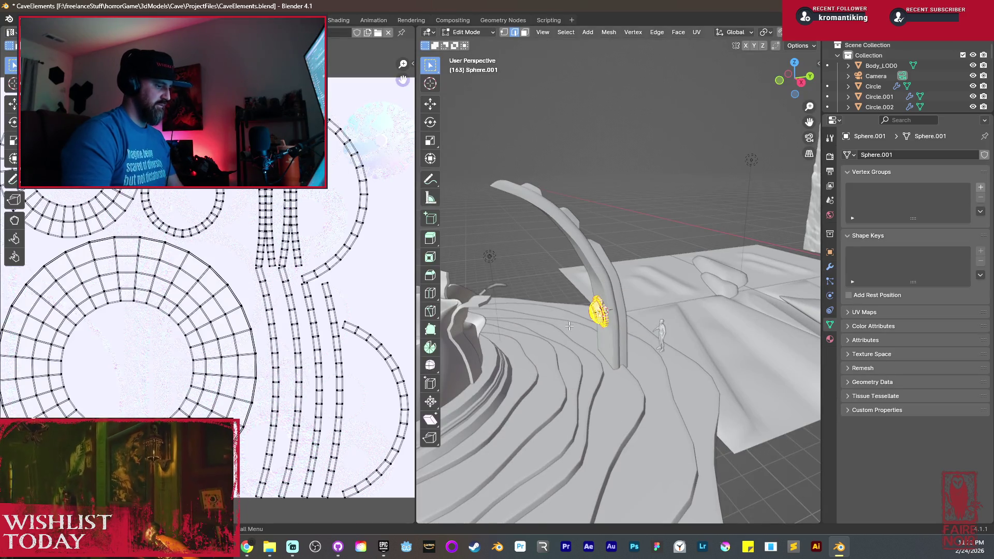
{"action": "key", "text": "u"}
{"action": "left_click", "coordinate": [534, 215]}
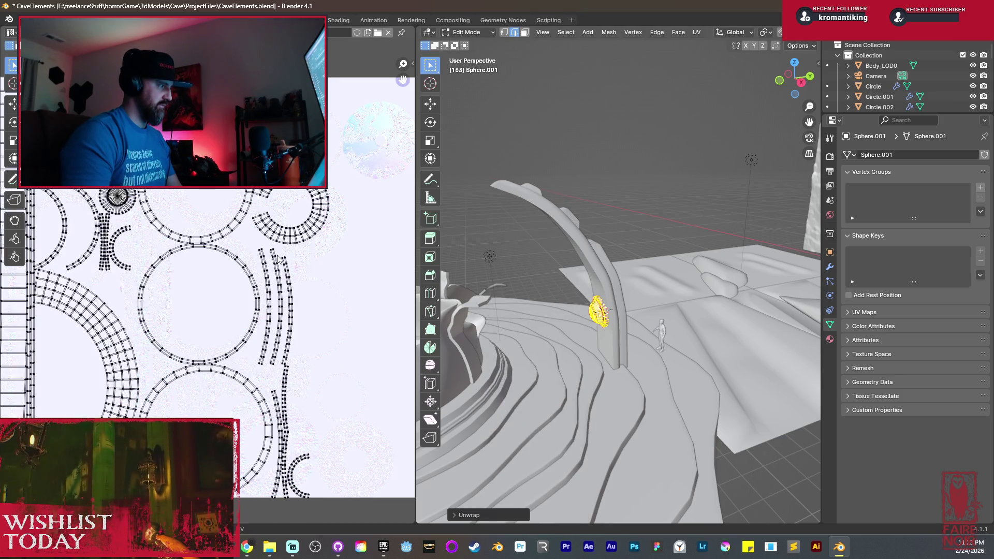
Seam a vertical edge loop on the dome, re-unwrap the bolt, and return to Shading.
{"action": "scroll", "coordinate": [193, 278], "scroll_direction": "down", "scroll_amount": 3}
{"action": "mouse_move", "coordinate": [647, 269]}
{"action": "middle_mouse_down"}
{"action": "mouse_move", "coordinate": [673, 249]}
{"action": "mouse_move", "coordinate": [700, 290]}
{"action": "mouse_move", "coordinate": [725, 233]}
{"action": "mouse_move", "coordinate": [752, 257]}
{"action": "mouse_move", "coordinate": [646, 315]}
{"action": "mouse_move", "coordinate": [642, 304]}
{"action": "mouse_move", "coordinate": [675, 293]}
{"action": "mouse_move", "coordinate": [566, 220]}
{"action": "mouse_move", "coordinate": [597, 242]}
{"action": "mouse_move", "coordinate": [752, 221]}
{"action": "mouse_move", "coordinate": [644, 315]}
{"action": "mouse_move", "coordinate": [668, 278]}
{"action": "mouse_move", "coordinate": [661, 137]}
{"action": "middle_mouse_up"}
{"action": "left_click", "coordinate": [639, 148], "text": "alt"}
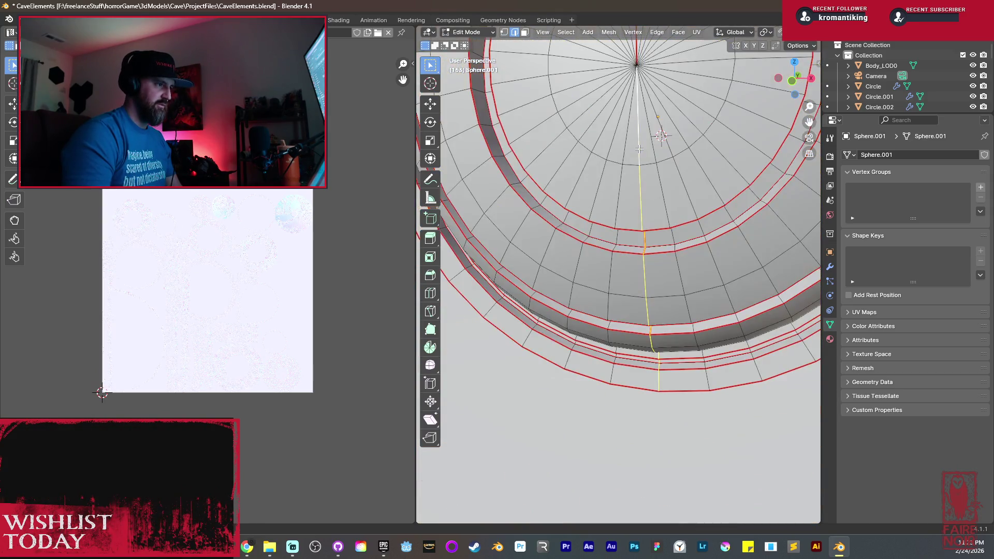
{"action": "key", "text": "ctrl+e"}
{"action": "left_click", "coordinate": [609, 217]}
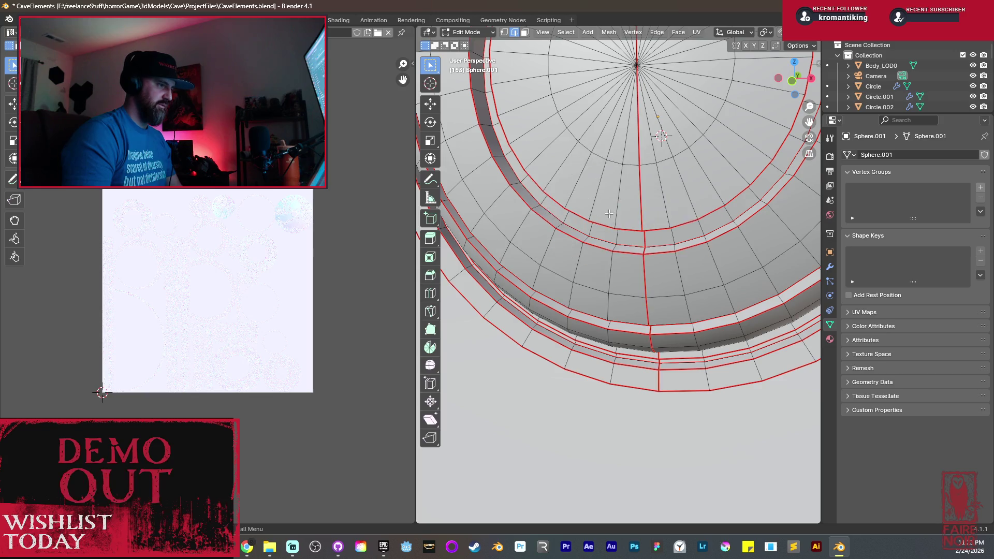
{"action": "key", "text": "a"}
{"action": "key", "text": "u"}
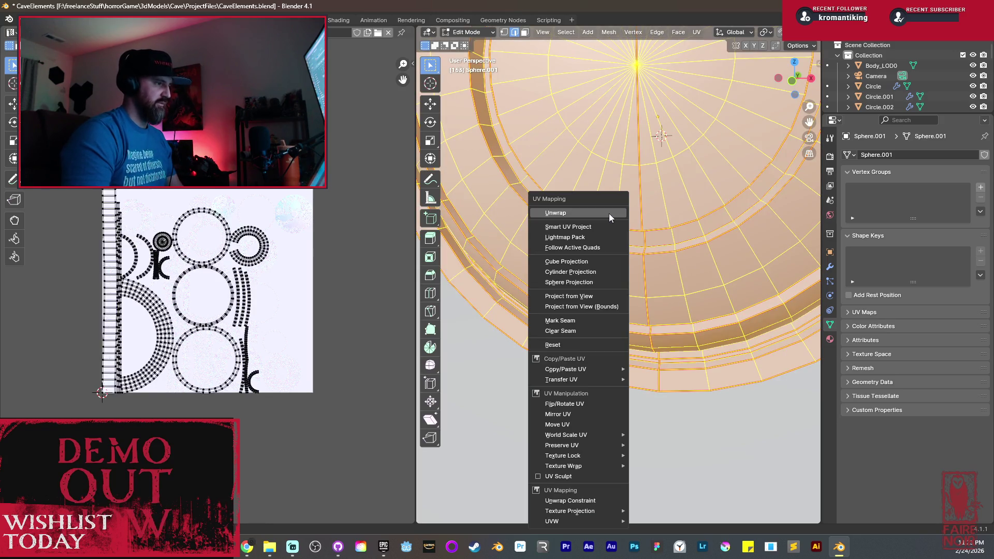
{"action": "left_click", "coordinate": [609, 215]}
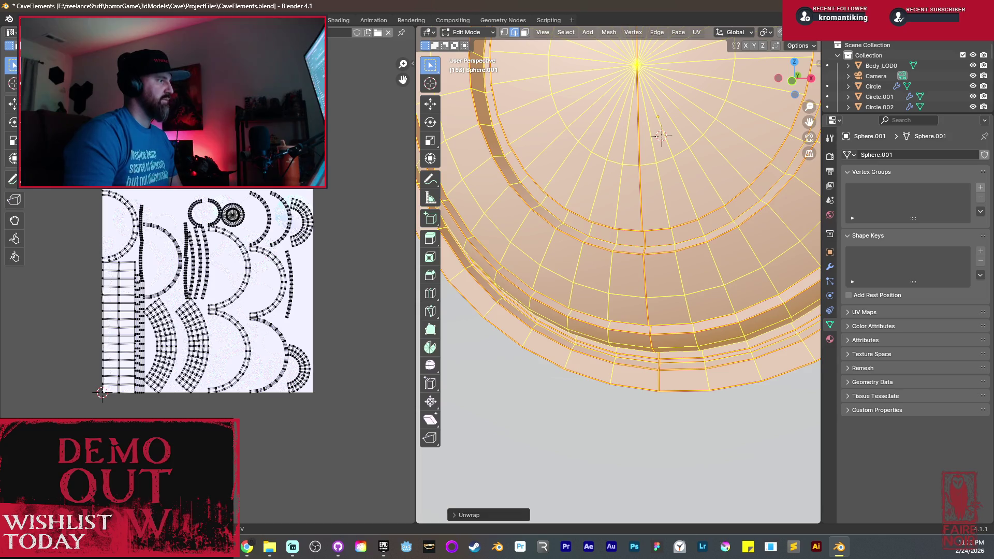
{"action": "left_click", "coordinate": [344, 20]}
{"action": "key", "text": "Tab"}
{"action": "key", "text": "Tab"}
Inspect the bolt in Rendered shading from the right side, return to Solid, and duplicate it.
{"action": "key", "text": "z"}
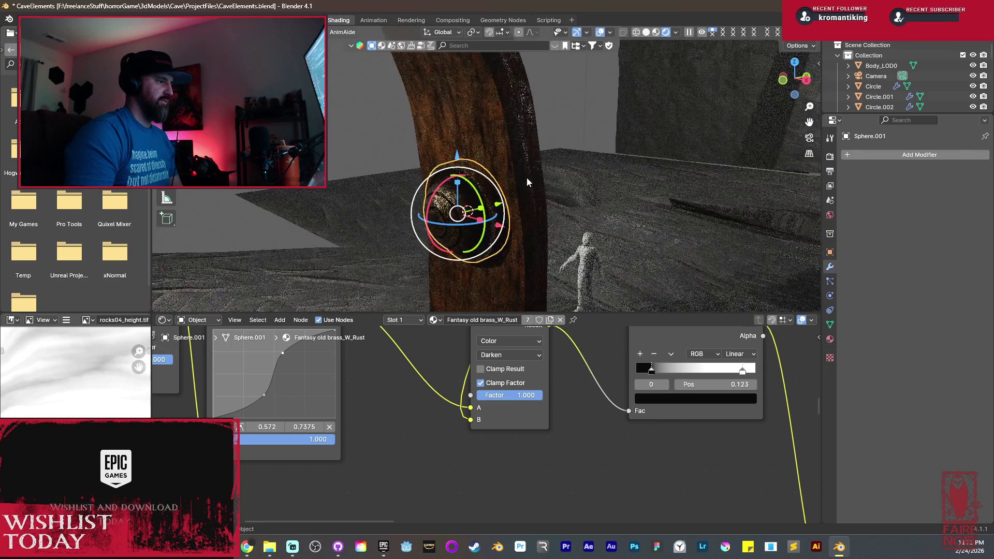
{"action": "key", "text": "grave"}
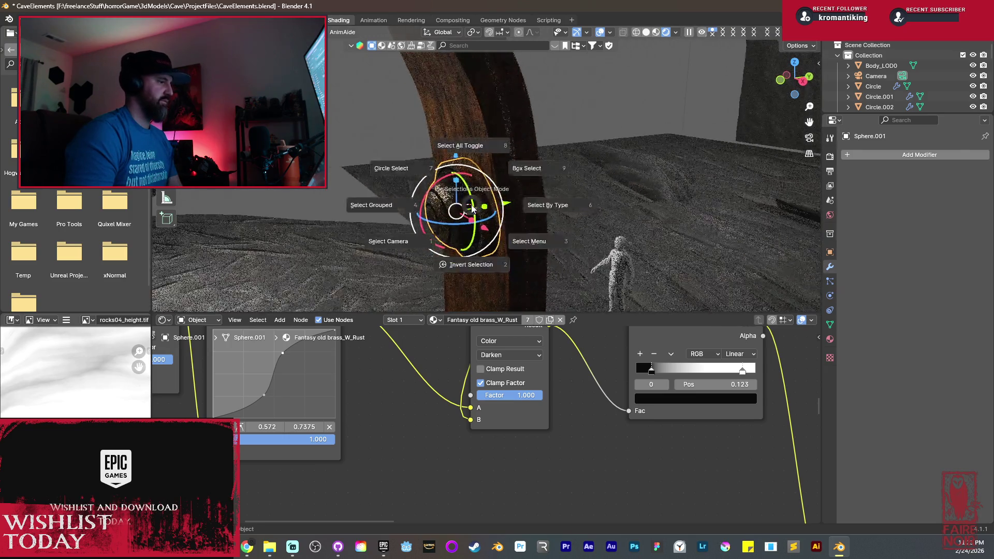
{"action": "left_click", "coordinate": [477, 207]}
{"action": "mouse_move", "coordinate": [447, 205]}
{"action": "middle_mouse_down"}
{"action": "mouse_move", "coordinate": [490, 206]}
{"action": "mouse_move", "coordinate": [480, 201]}
{"action": "middle_mouse_up"}
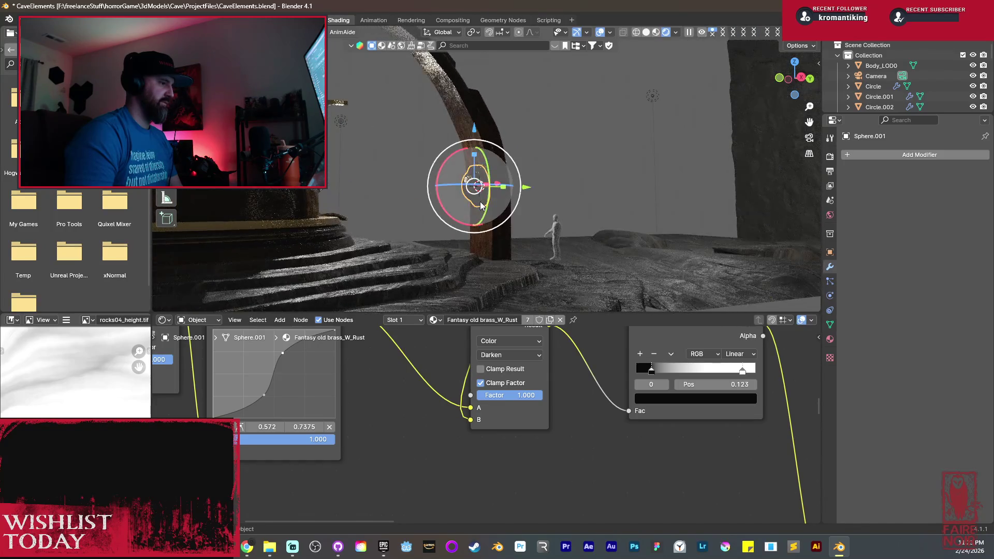
{"action": "key", "text": "KP_3"}
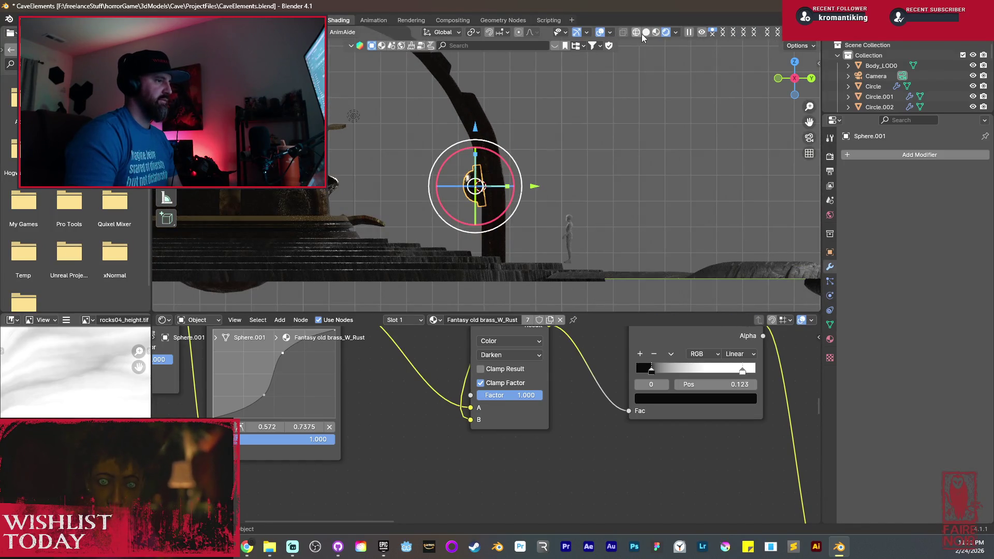
{"action": "left_click", "coordinate": [646, 32]}
{"action": "scroll", "coordinate": [487, 163], "scroll_direction": "up", "scroll_amount": 5}
{"action": "key", "text": "shift+d"}
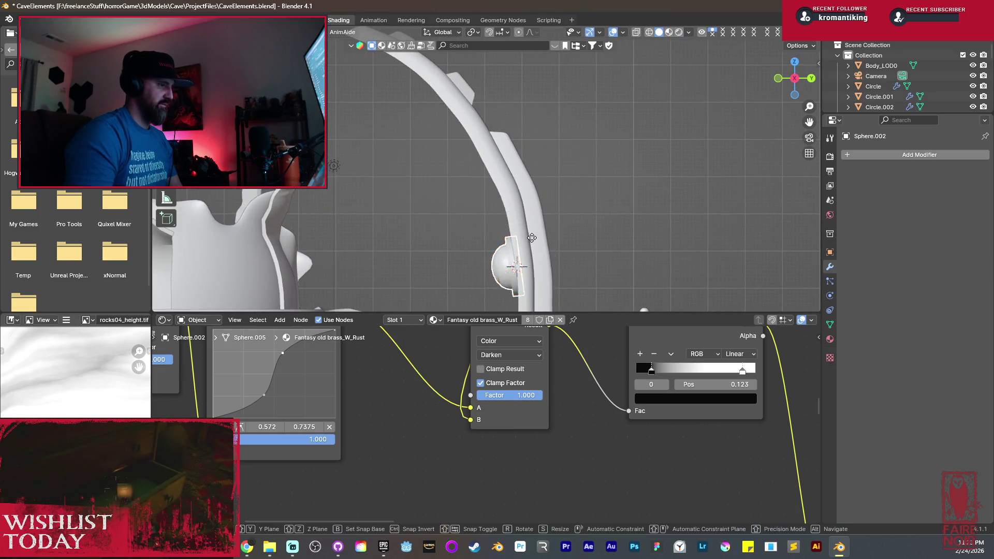
Place the copied bolt higher on the arch, rotating and scaling it to match the curve.
{"action": "left_click", "coordinate": [492, 138]}
{"action": "key", "text": "r"}
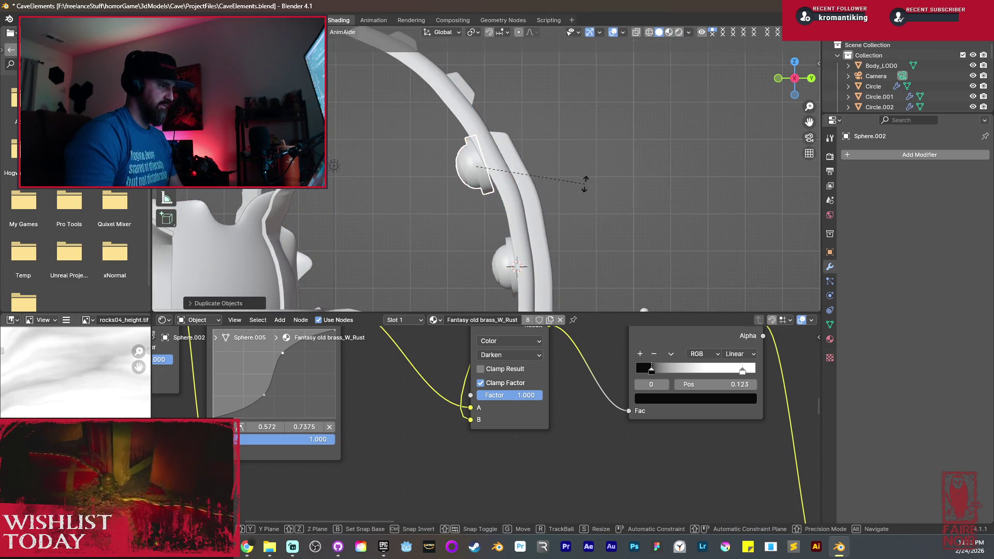
{"action": "left_click", "coordinate": [606, 160]}
{"action": "key", "text": "r"}
{"action": "key", "text": "r"}
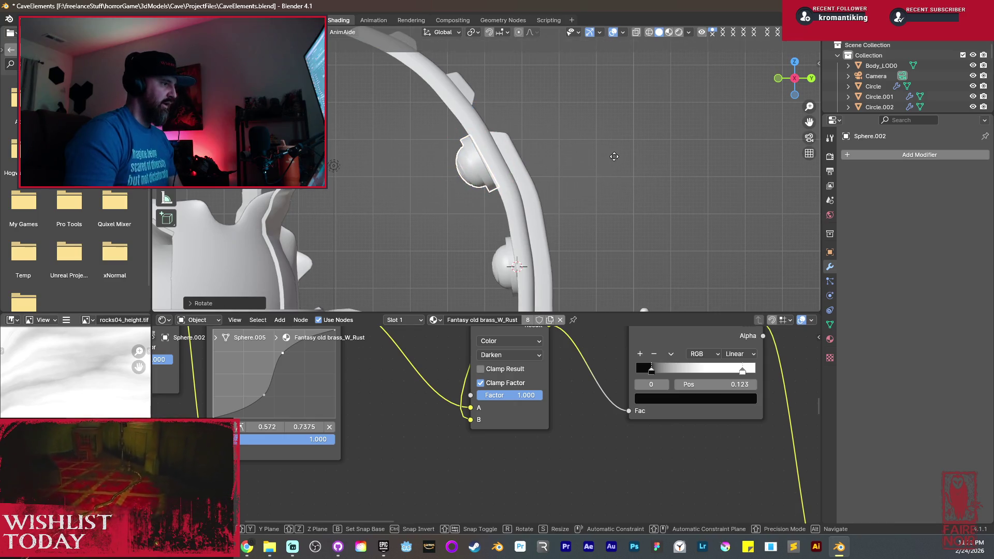
{"action": "left_click", "coordinate": [615, 156]}
{"action": "key", "text": "shift+space"}
{"action": "key", "text": "t"}
{"action": "key", "text": "s"}
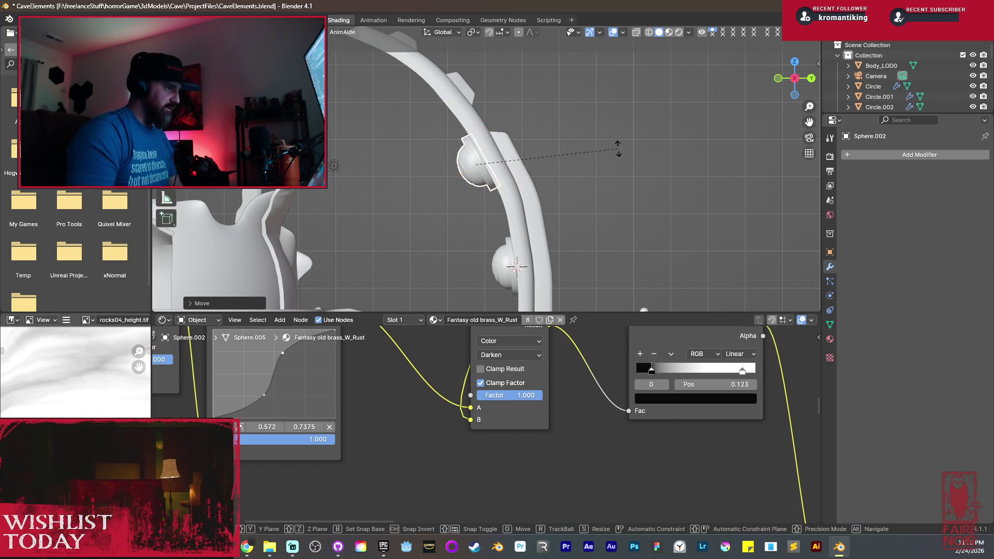
{"action": "left_click", "coordinate": [533, 227]}
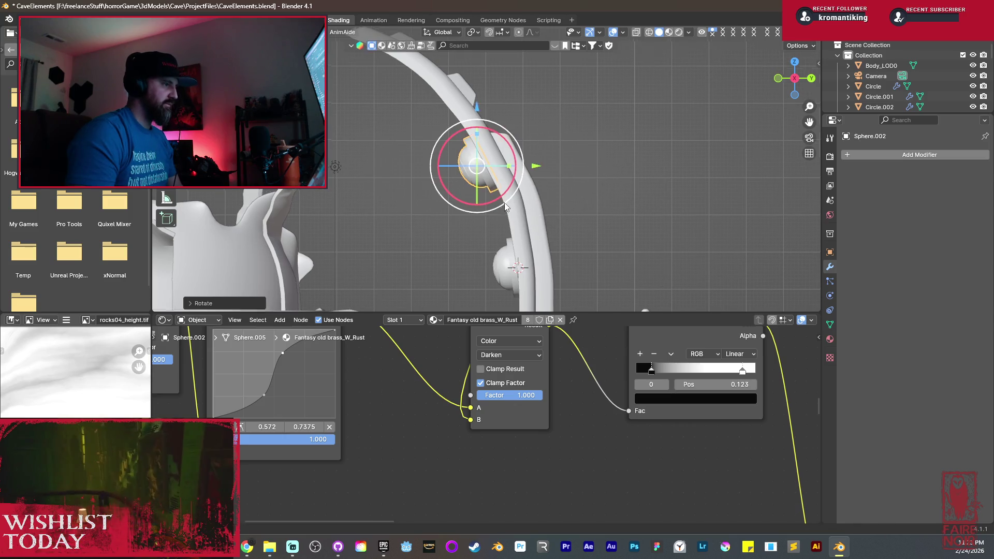
{"action": "middle_click_drag", "start_coordinate": [502, 200], "coordinate": [568, 263]}
Duplicate the bolt again and rotate, resize and move the new copy onto the arch.
{"action": "key", "text": "shift+d"}
{"action": "left_click", "coordinate": [535, 209]}
{"action": "key", "text": "r"}
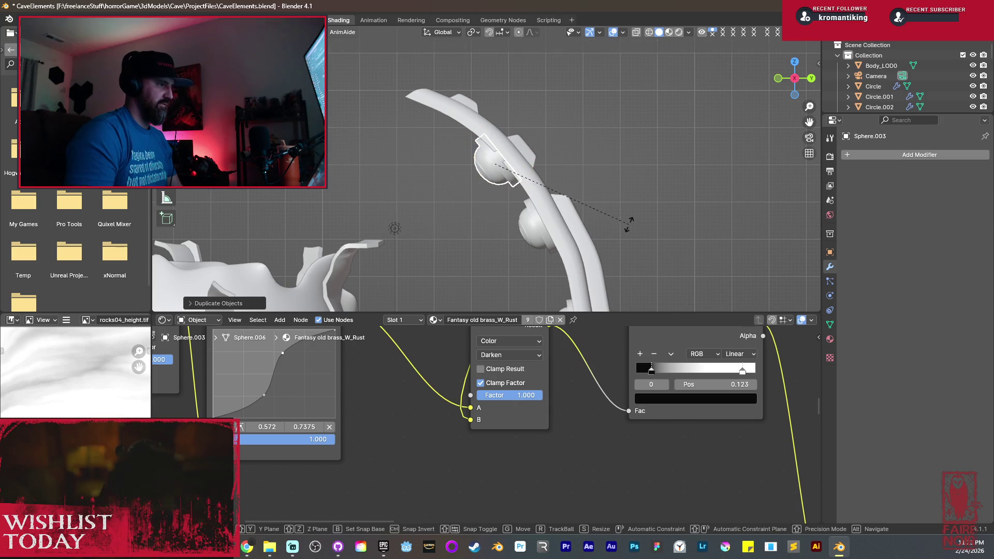
{"action": "left_click", "coordinate": [633, 218]}
{"action": "key", "text": "s"}
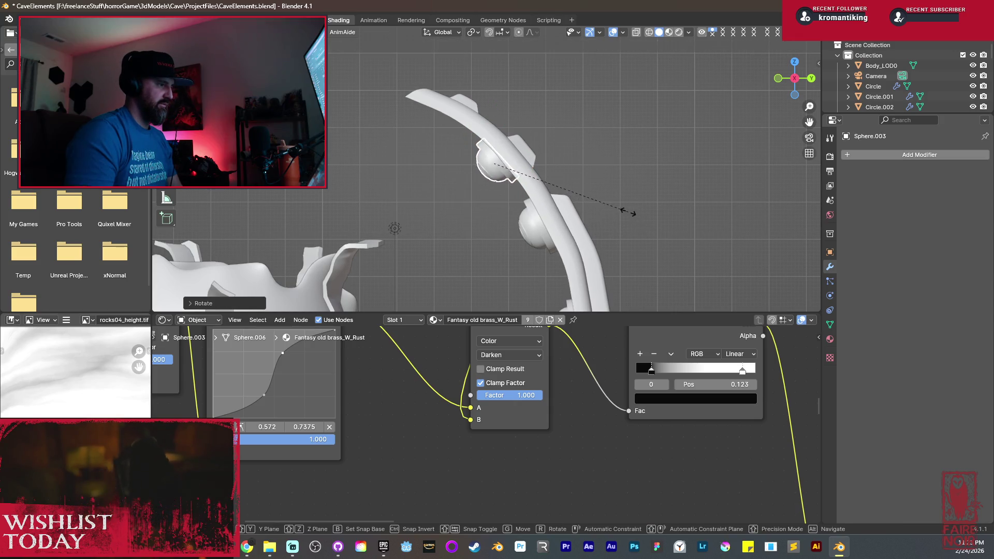
{"action": "left_click", "coordinate": [611, 200]}
{"action": "key", "text": "g"}
{"action": "left_click", "coordinate": [648, 177]}
{"action": "key", "text": "r"}
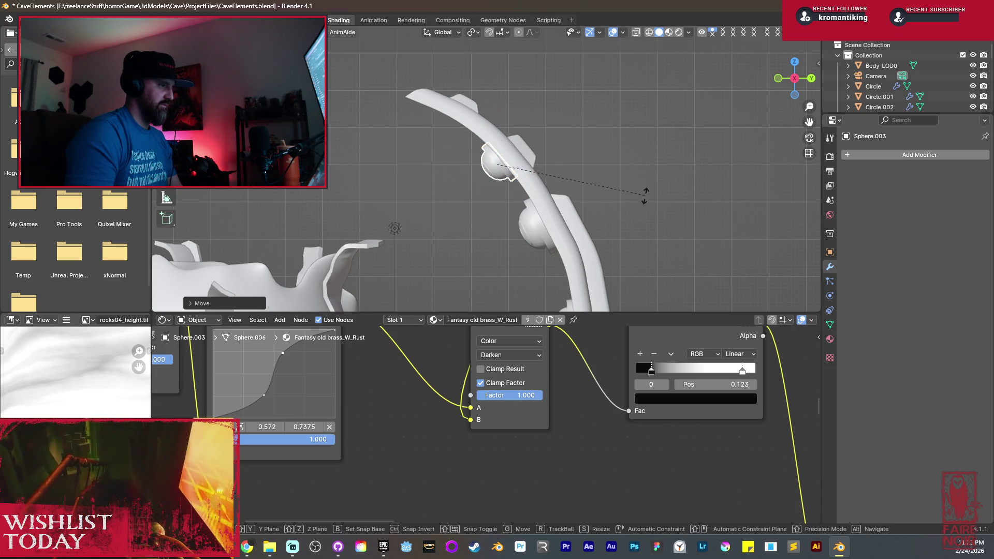
{"action": "left_click", "coordinate": [547, 252]}
{"action": "key", "text": "r"}
Nudge the lower bolt copy into a better position on the arch.
{"action": "left_click", "coordinate": [552, 251]}
{"action": "left_click", "coordinate": [562, 247]}
{"action": "key", "text": "g"}
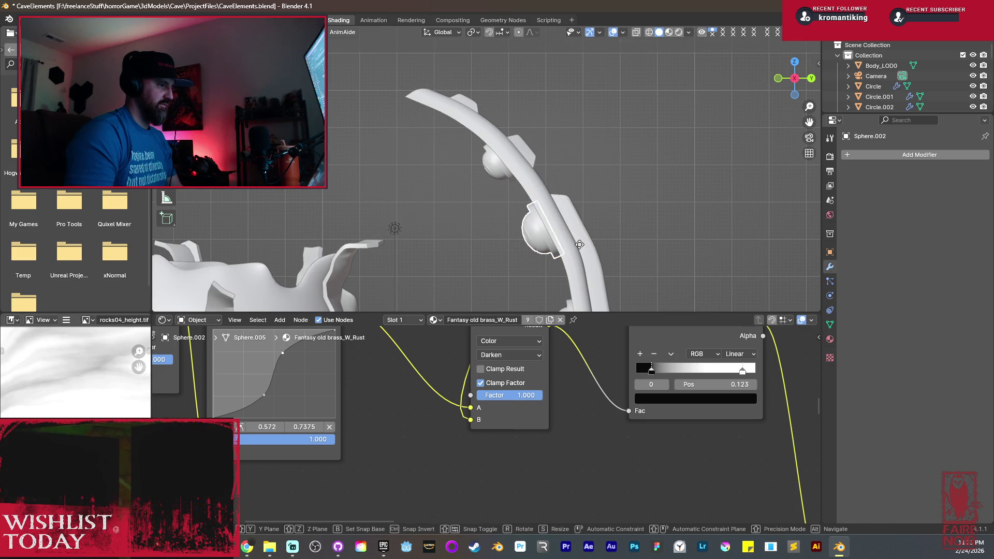
{"action": "left_click", "coordinate": [574, 248]}
Duplicate the upper bolt, then place, rotate and scale the copy further up the arch.
{"action": "left_click", "coordinate": [501, 178]}
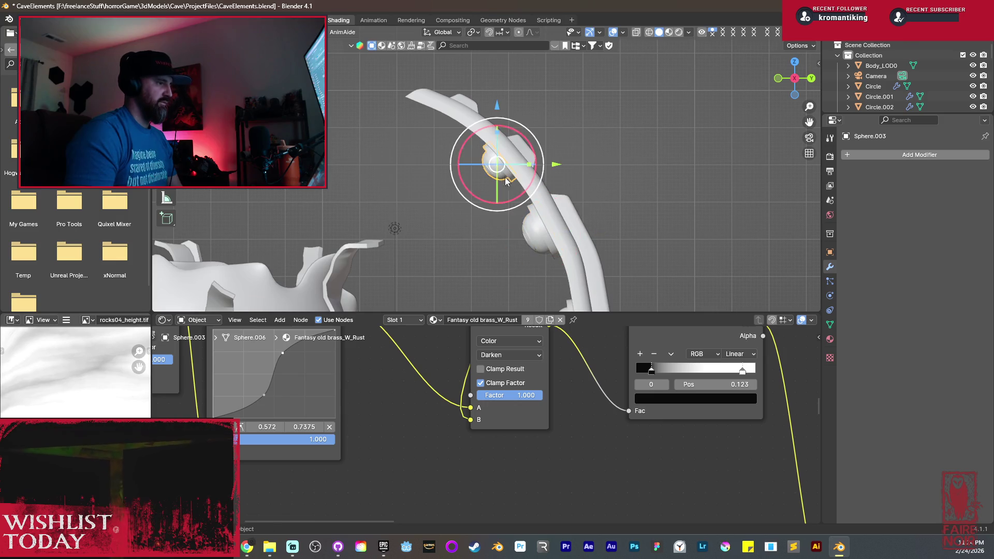
{"action": "key", "text": "shift+d"}
{"action": "left_click", "coordinate": [472, 157]}
{"action": "key", "text": "r"}
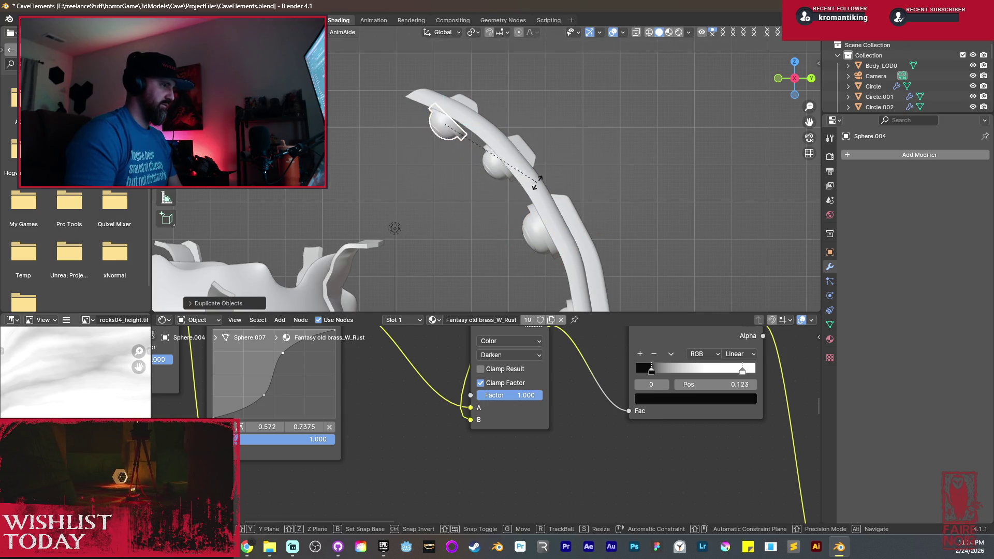
{"action": "key", "text": "r"}
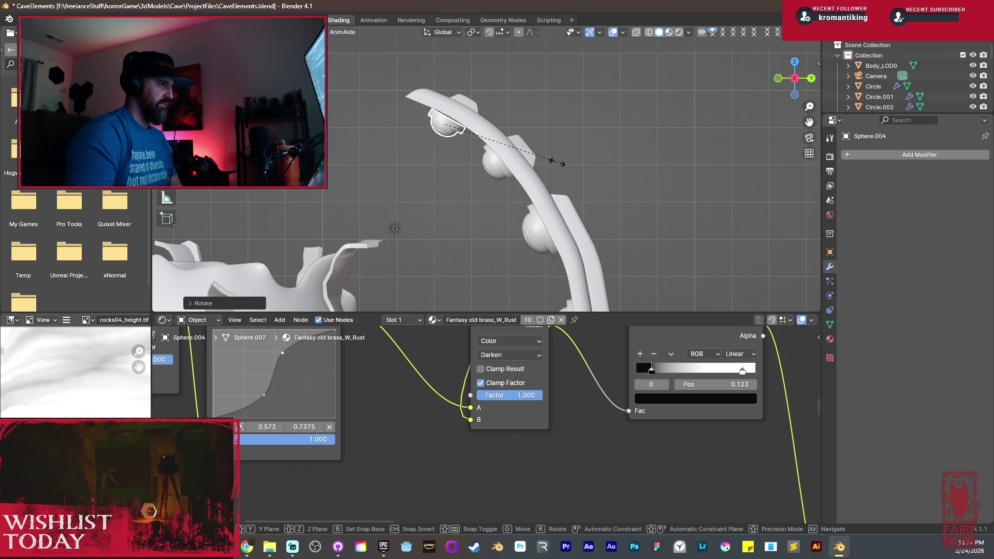
{"action": "left_click", "coordinate": [552, 161]}
{"action": "key", "text": "s"}
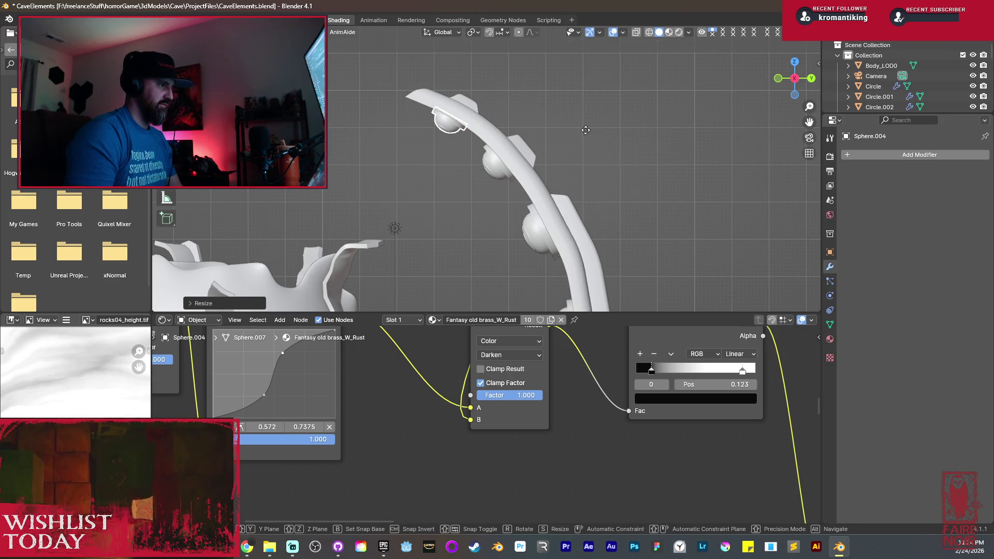
{"action": "left_click", "coordinate": [583, 134]}
{"action": "mouse_move", "coordinate": [583, 135]}
{"action": "middle_mouse_down"}
{"action": "mouse_move", "coordinate": [555, 209]}
{"action": "mouse_move", "coordinate": [532, 179]}
{"action": "mouse_move", "coordinate": [536, 239]}
{"action": "mouse_move", "coordinate": [490, 185]}
{"action": "mouse_move", "coordinate": [532, 215]}
{"action": "mouse_move", "coordinate": [560, 211]}
{"action": "middle_mouse_up"}
Shift the lower bolt copy to its final spot along the arch.
{"action": "left_click", "coordinate": [532, 179]}
{"action": "key", "text": "g"}
{"action": "left_click", "coordinate": [538, 202]}
{"action": "scroll", "coordinate": [560, 211], "scroll_direction": "up", "scroll_amount": 4}
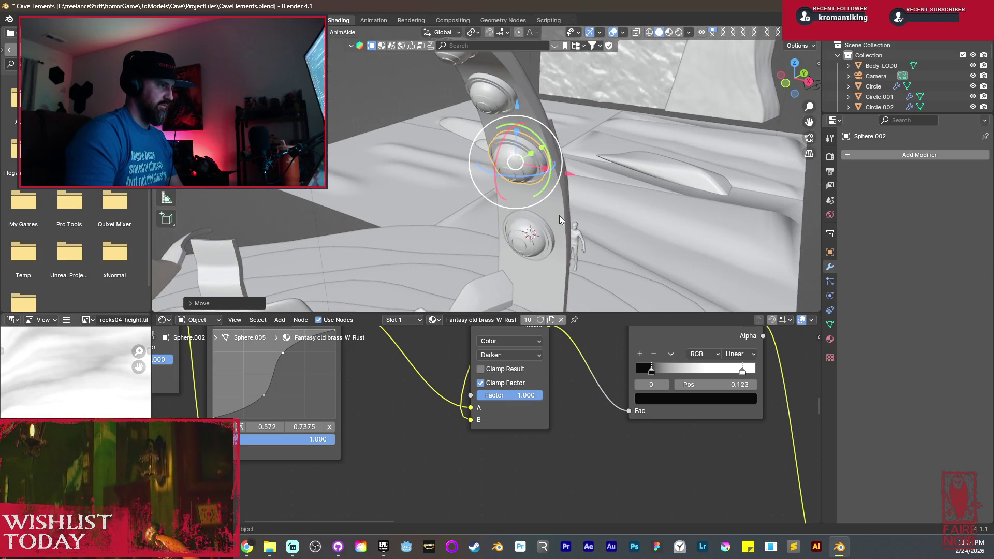
Deselect the bolts and inspect the bolt-lined arch from a low angle in Rendered shading.
{"action": "left_click", "coordinate": [516, 203]}
{"action": "mouse_move", "coordinate": [543, 168]}
{"action": "middle_mouse_down"}
{"action": "mouse_move", "coordinate": [562, 128]}
{"action": "mouse_move", "coordinate": [589, 238]}
{"action": "mouse_move", "coordinate": [545, 219]}
{"action": "mouse_move", "coordinate": [537, 242]}
{"action": "mouse_move", "coordinate": [533, 207]}
{"action": "mouse_move", "coordinate": [455, 221]}
{"action": "mouse_move", "coordinate": [269, 228]}
{"action": "mouse_move", "coordinate": [446, 247]}
{"action": "mouse_move", "coordinate": [496, 221]}
{"action": "middle_mouse_up"}
{"action": "left_click", "coordinate": [679, 33]}
{"action": "key", "text": "a"}
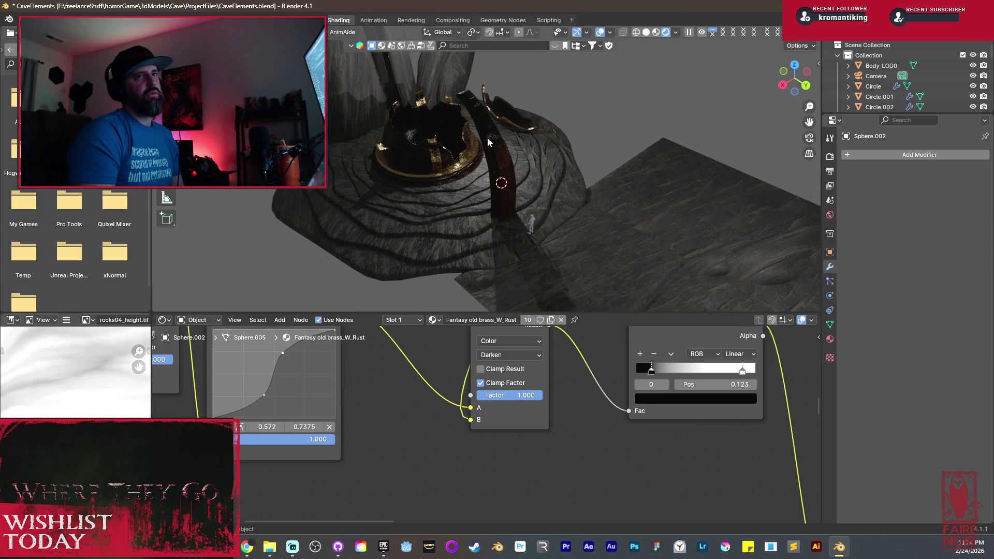
{"action": "mouse_move", "coordinate": [510, 179]}
{"action": "middle_mouse_down"}
{"action": "mouse_move", "coordinate": [620, 156]}
{"action": "mouse_move", "coordinate": [589, 138]}
{"action": "mouse_move", "coordinate": [480, 207]}
{"action": "mouse_move", "coordinate": [553, 238]}
{"action": "mouse_move", "coordinate": [583, 222]}
{"action": "mouse_move", "coordinate": [502, 212]}
{"action": "mouse_move", "coordinate": [465, 221]}
{"action": "mouse_move", "coordinate": [653, 191]}
{"action": "mouse_move", "coordinate": [602, 189]}
{"action": "mouse_move", "coordinate": [539, 224]}
{"action": "mouse_move", "coordinate": [471, 240]}
{"action": "mouse_move", "coordinate": [371, 241]}
{"action": "mouse_move", "coordinate": [537, 182]}
{"action": "middle_mouse_up"}
{"action": "scroll", "coordinate": [535, 171], "scroll_direction": "up", "scroll_amount": 3}
{"action": "scroll", "coordinate": [535, 171], "scroll_direction": "down", "scroll_amount": 3}
{"action": "scroll", "coordinate": [601, 190], "scroll_direction": "down", "scroll_amount": 3}
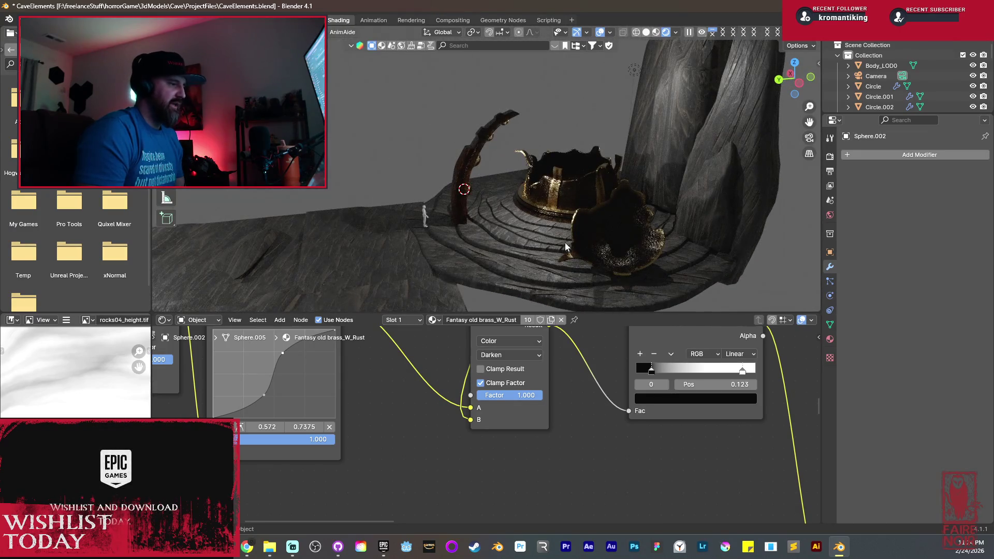